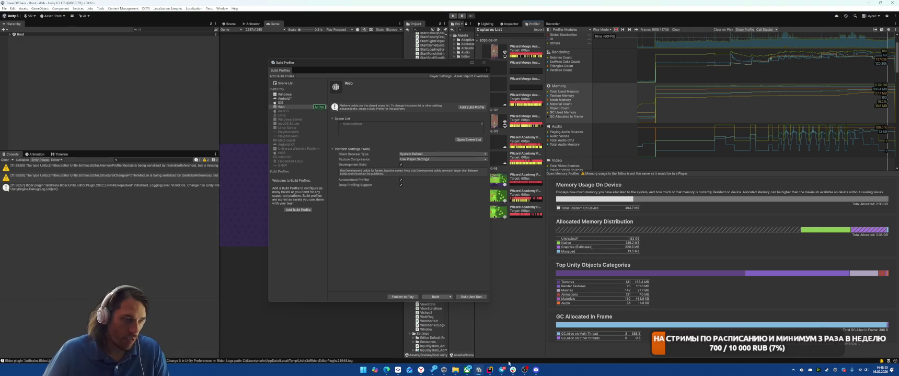
Switch to Rider and start a search across the project's files.
{"action": "left_click", "coordinate": [524, 369]}
{"action": "key", "text": "ctrl+shift+n"}
Open LoadingScreen.cs from the file search and find the loading action call in Update().
{"action": "type", "text": "ц"}
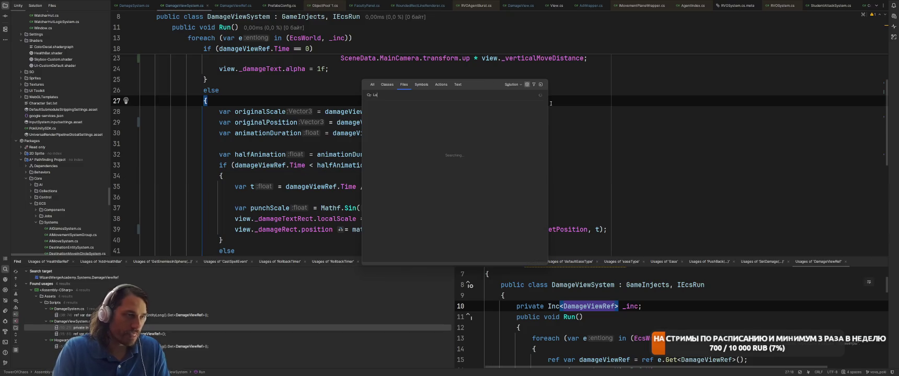
{"action": "left_click", "coordinate": [479, 116]}
{"action": "scroll", "coordinate": [479, 115], "scroll_direction": "down", "scroll_amount": 5}
{"action": "scroll", "coordinate": [479, 116], "scroll_direction": "down", "scroll_amount": 7}
{"action": "scroll", "coordinate": [530, 99], "scroll_direction": "down", "scroll_amount": 7}
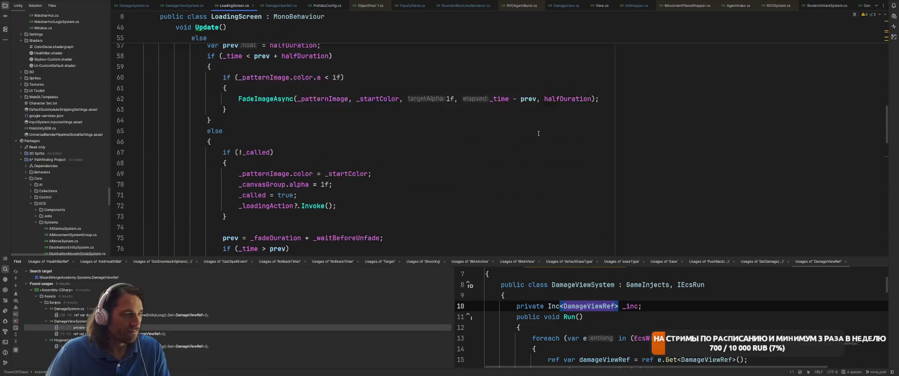
{"action": "scroll", "coordinate": [367, 108], "scroll_direction": "down", "scroll_amount": 4}
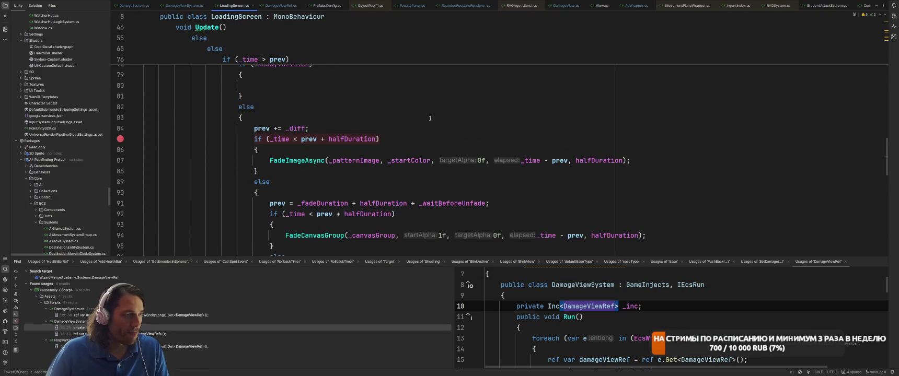
{"action": "scroll", "coordinate": [446, 146], "scroll_direction": "down", "scroll_amount": 4}
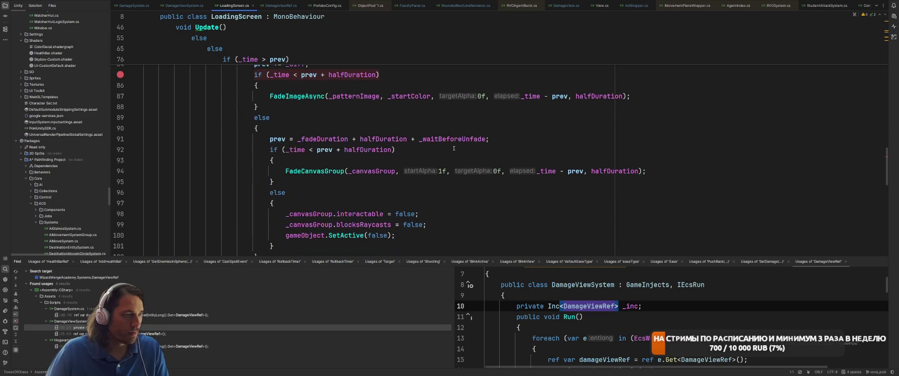
{"action": "scroll", "coordinate": [458, 149], "scroll_direction": "up", "scroll_amount": 4}
{"action": "scroll", "coordinate": [458, 149], "scroll_direction": "up", "scroll_amount": 4}
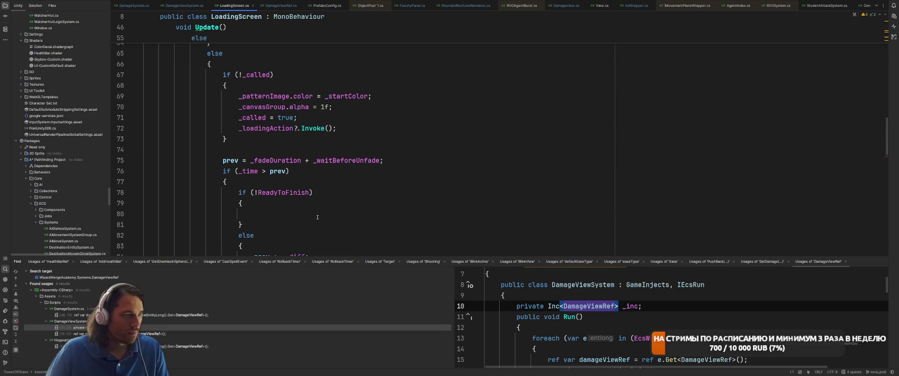
{"action": "scroll", "coordinate": [371, 195], "scroll_direction": "down", "scroll_amount": 4}
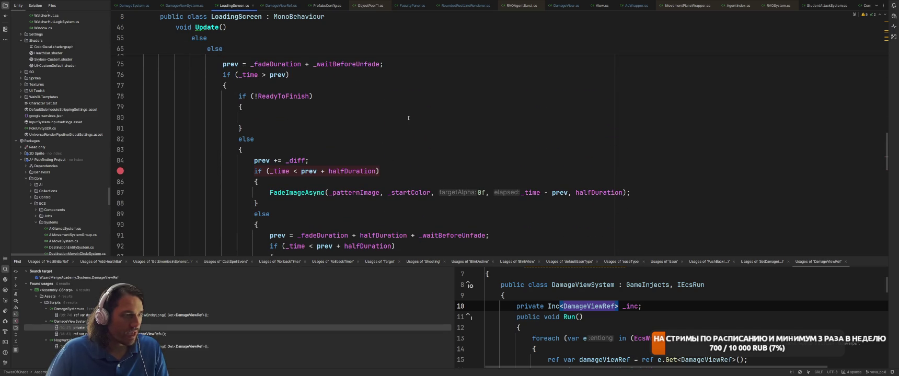
{"action": "scroll", "coordinate": [412, 120], "scroll_direction": "up", "scroll_amount": 4}
{"action": "left_click", "coordinate": [427, 128]}
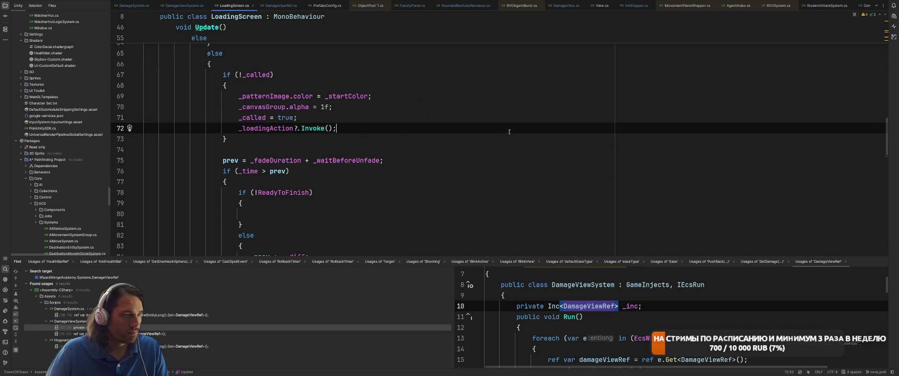
Add Resources.UnloadUnusedAssets() right after the _loadingAction?.Invoke() call.
{"action": "key", "text": "Return"}
{"action": "key", "text": "Return"}
{"action": "key", "text": "Up"}
{"action": "type", "text": "Reso"}
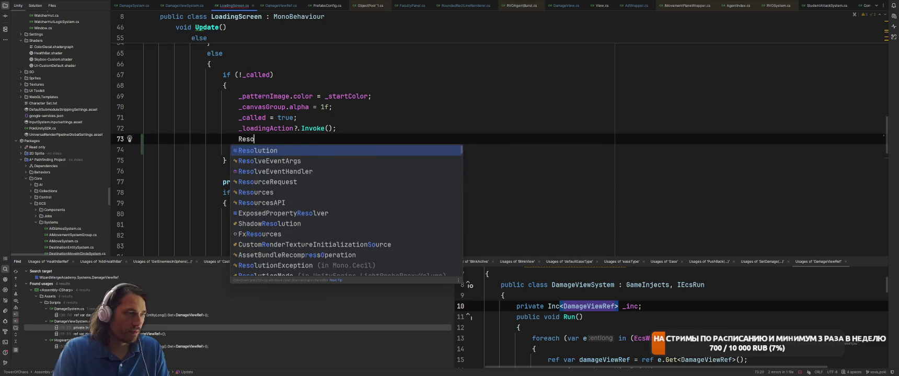
{"action": "key", "text": "Return"}
{"action": "type", "text": ".Unl"}
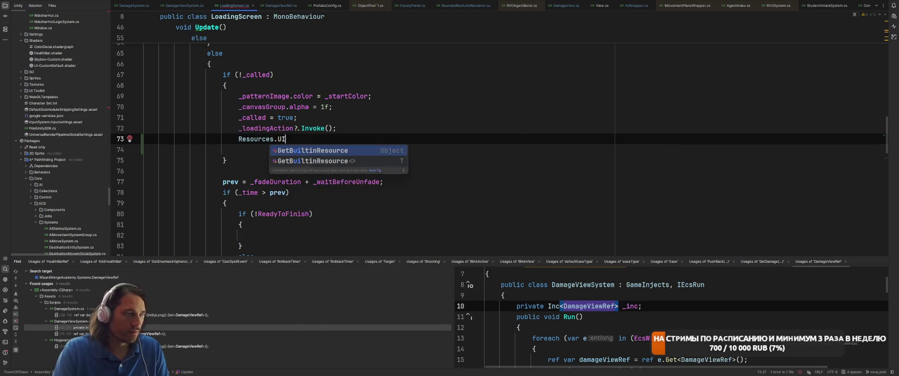
{"action": "key", "text": "Return"}
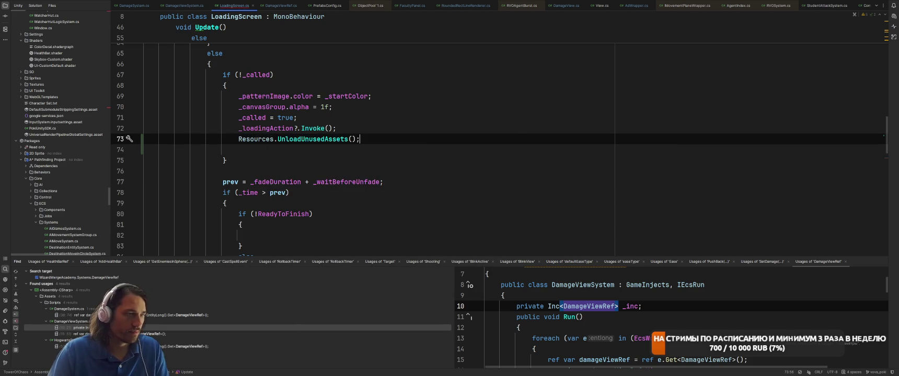
Try adding Addressables.UnloadUnusedAssets() on the next line, then delete it.
{"action": "key", "text": "Return"}
{"action": "type", "text": "Addres"}
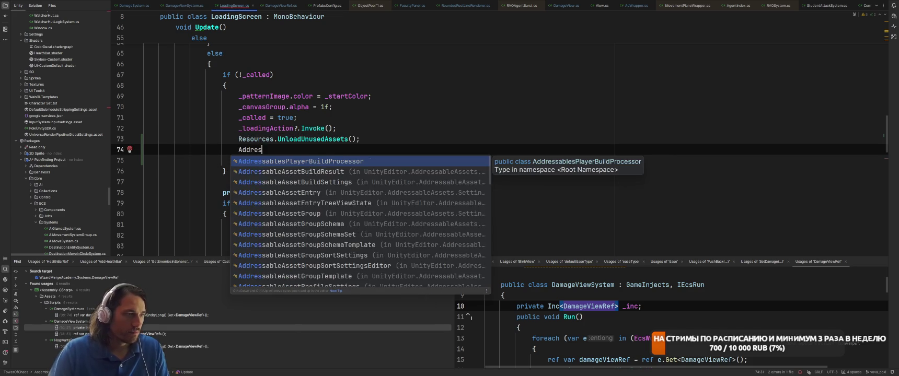
{"action": "type", "text": "sables.Unload"}
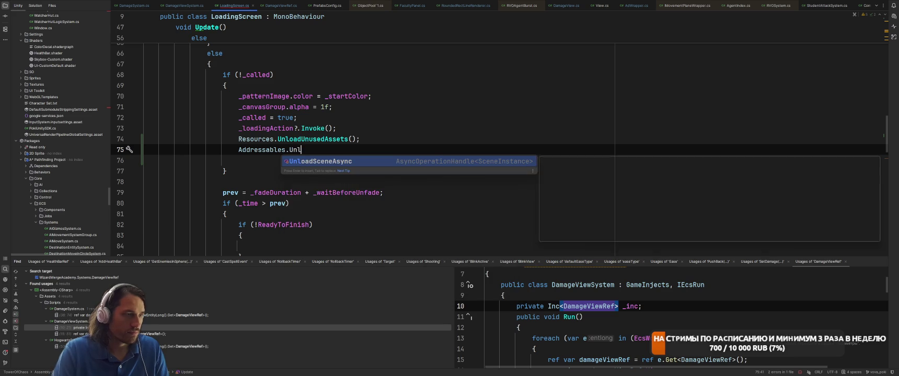
{"action": "key", "text": "Up"}
{"action": "key", "text": "Return"}
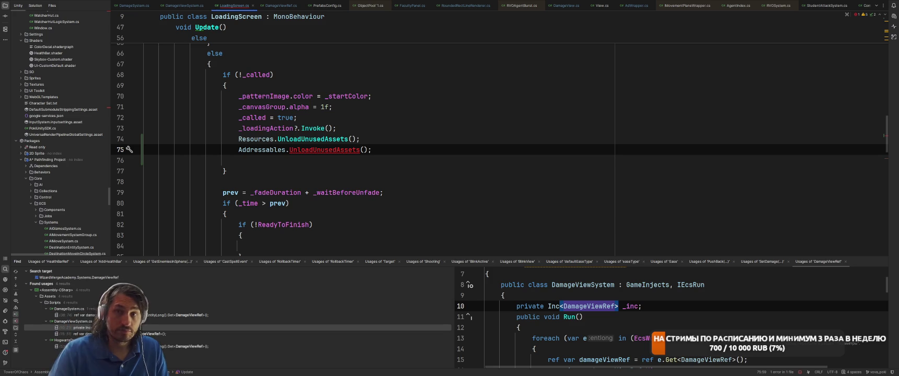
{"action": "key", "text": "shift+Home"}
{"action": "key", "text": "BackSpace"}
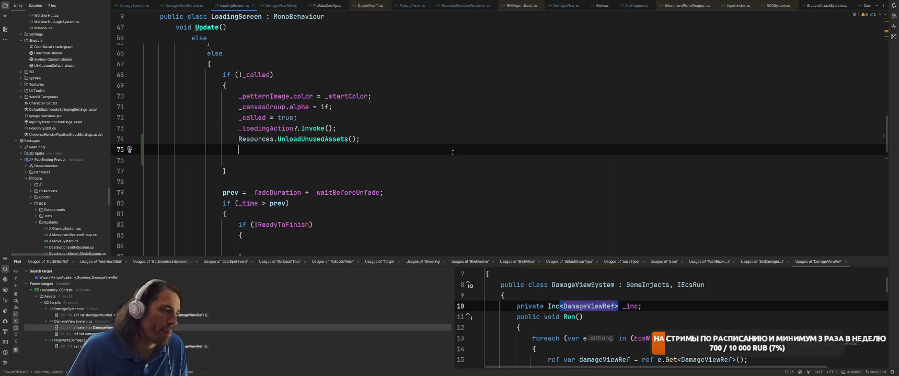
Add GC.Collect(); below the unload call and check the UnloadUnusedAssets signature.
{"action": "type", "text": "GC.Col"}
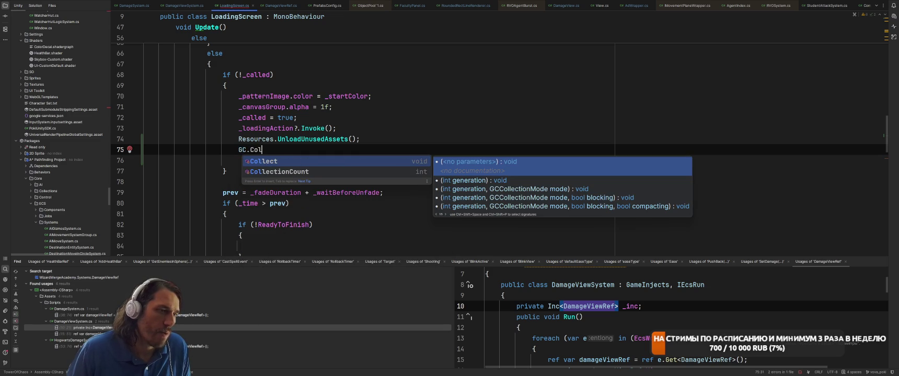
{"action": "key", "text": "Return"}
{"action": "type", "text": ";"}
{"action": "left_click", "coordinate": [483, 185]}
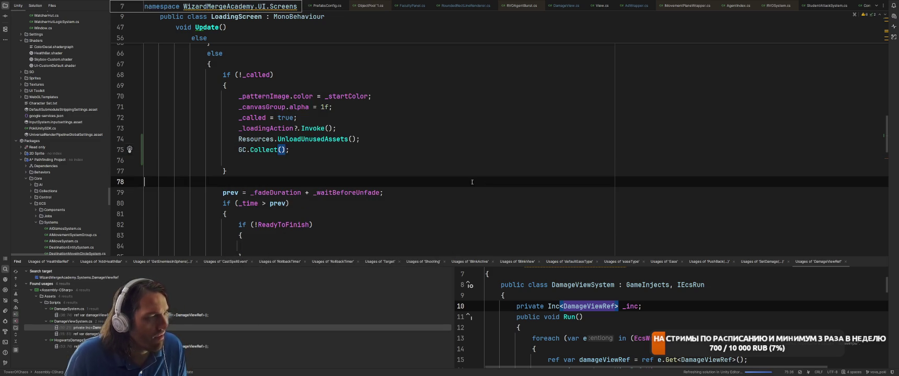
{"action": "left_click", "coordinate": [350, 139]}
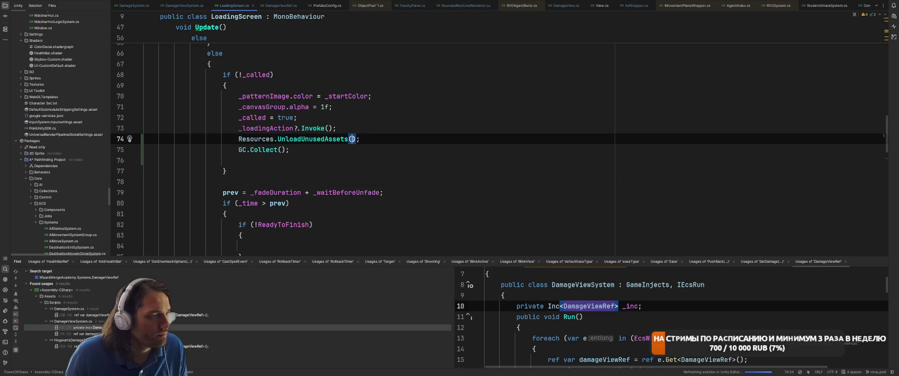
{"action": "key", "text": "Left"}
{"action": "key", "text": "ctrl+space"}
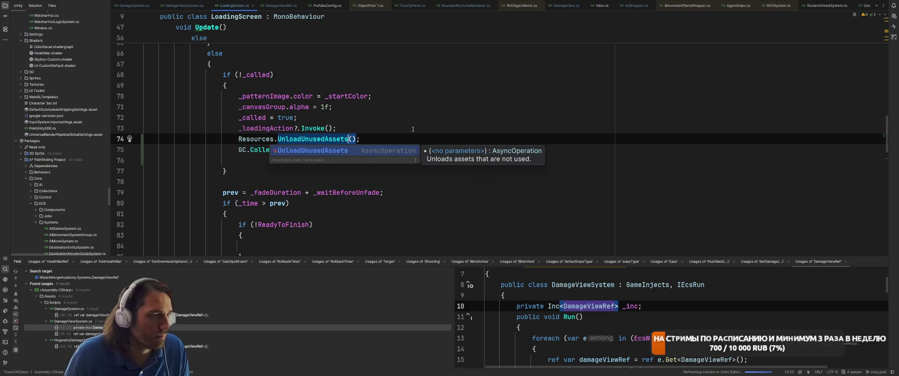
{"action": "key", "text": "Escape"}
{"action": "left_click", "coordinate": [469, 149]}
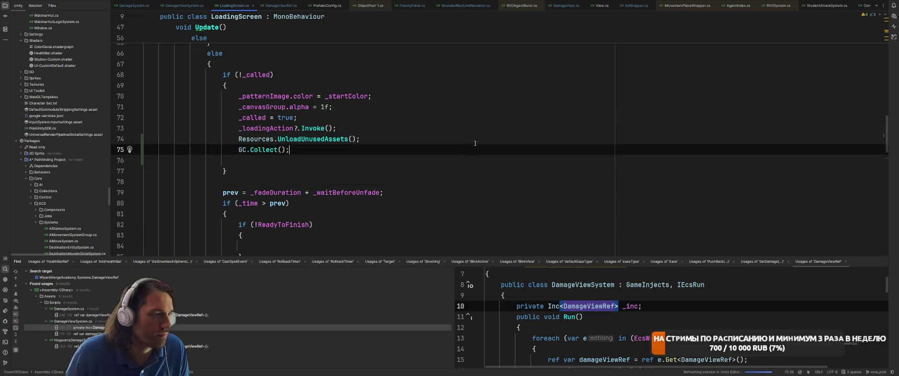
Move the _loadingAction?.Invoke() line below GC.Collect().
{"action": "left_click", "coordinate": [480, 139]}
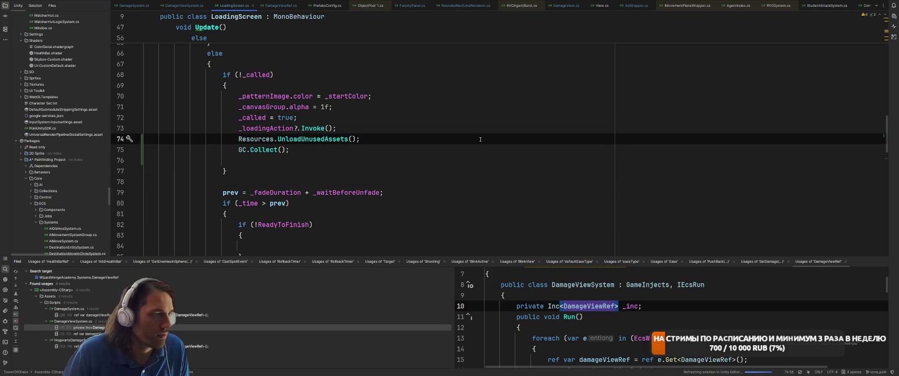
{"action": "key", "text": "Up"}
{"action": "key", "text": "alt+shift+Down"}
{"action": "key", "text": "alt+shift+Down"}
{"action": "key", "text": "Up"}
{"action": "key", "text": "Up"}
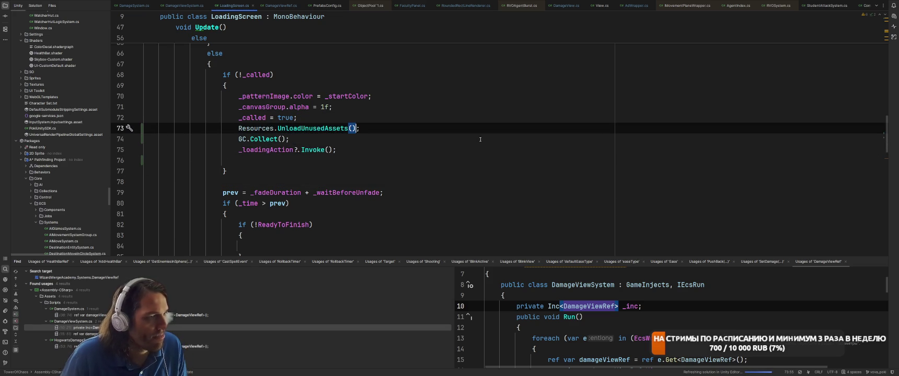
Remove the stray dot after UnloadUnusedAssets() and the empty line before the closing brace.
{"action": "type", "text": "."}
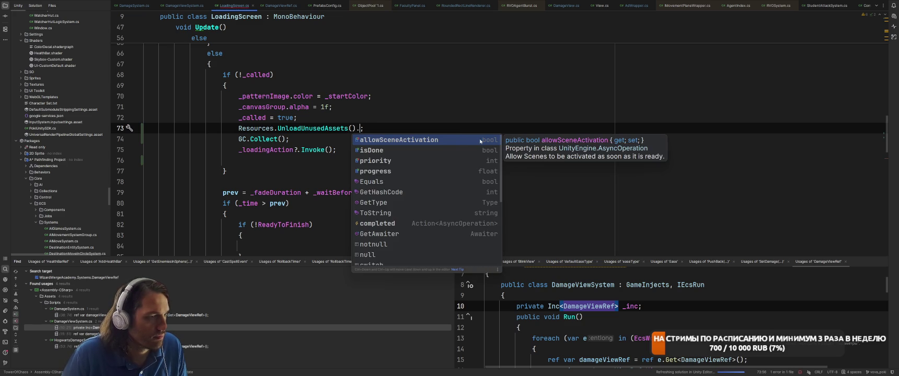
{"action": "scroll", "coordinate": [454, 168], "scroll_direction": "down", "scroll_amount": 4}
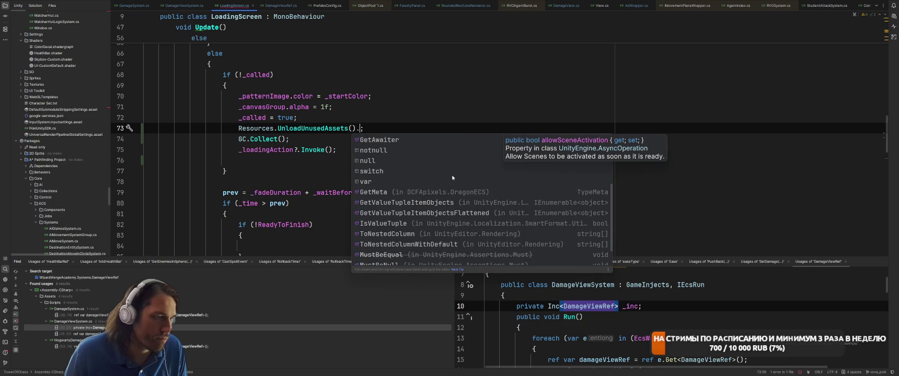
{"action": "key", "text": "Escape"}
{"action": "key", "text": "BackSpace"}
{"action": "key", "text": "Down"}
{"action": "key", "text": "Down"}
{"action": "key", "text": "Down"}
{"action": "key", "text": "BackSpace"}
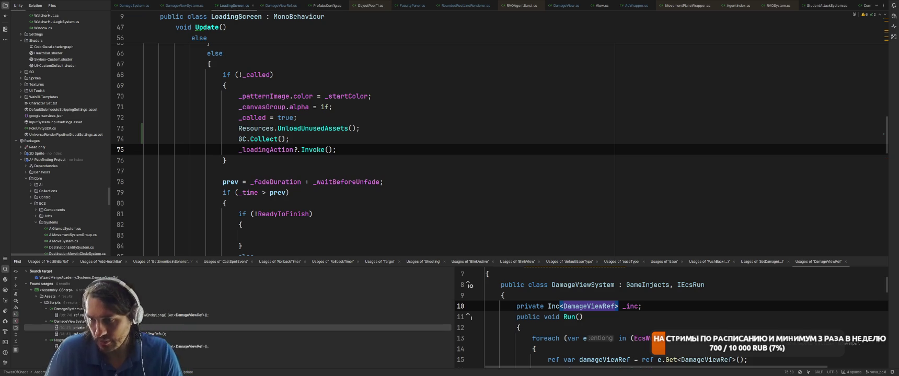
Alt+Tab from Rider back to the Unity Editor window.
{"action": "key", "text": "alt+Tab"}
{"action": "key", "text": "Tab"}
{"action": "key", "text": "Tab"}
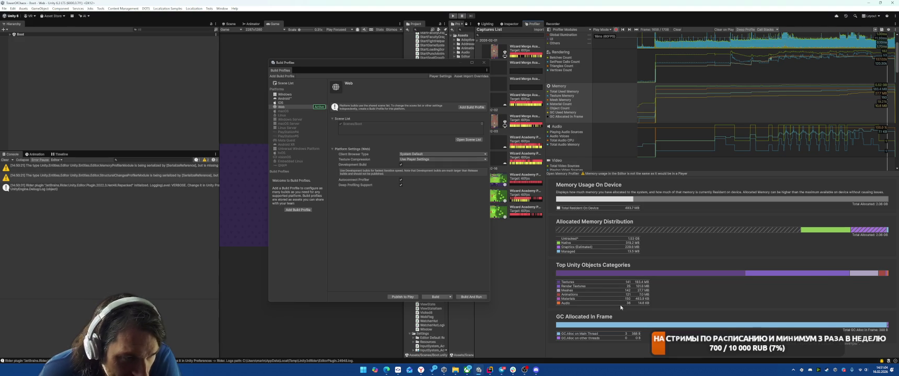
Read the Profiler memory allocations, then switch to the browser showing the YouGile board.
{"action": "mouse_move", "coordinate": [616, 284]}
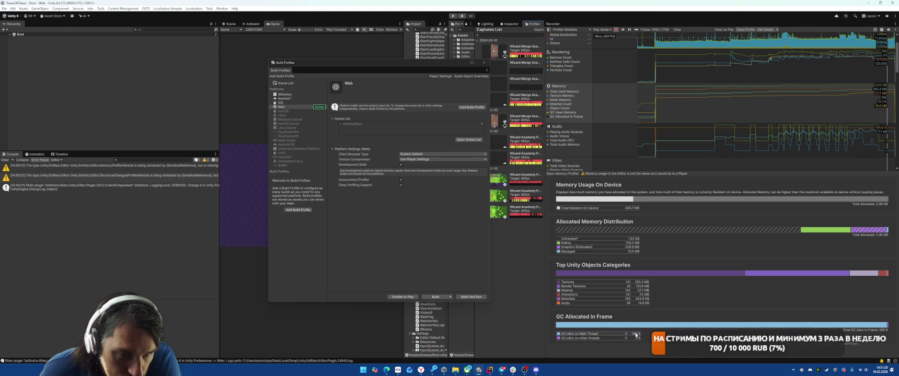
{"action": "mouse_move", "coordinate": [633, 335]}
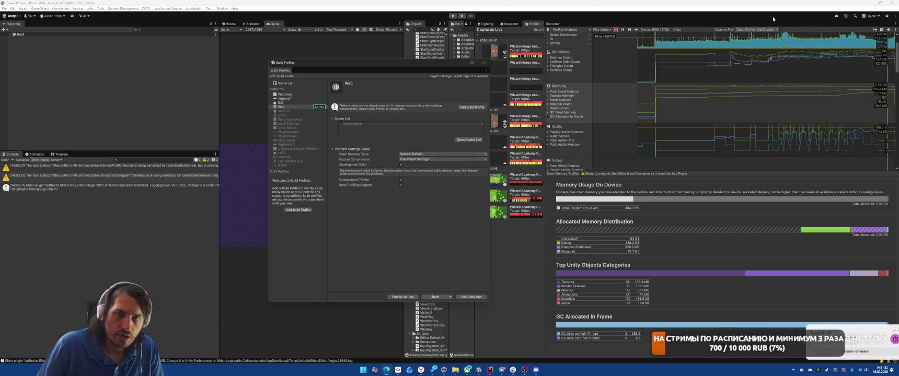
{"action": "key", "text": "alt+Tab"}
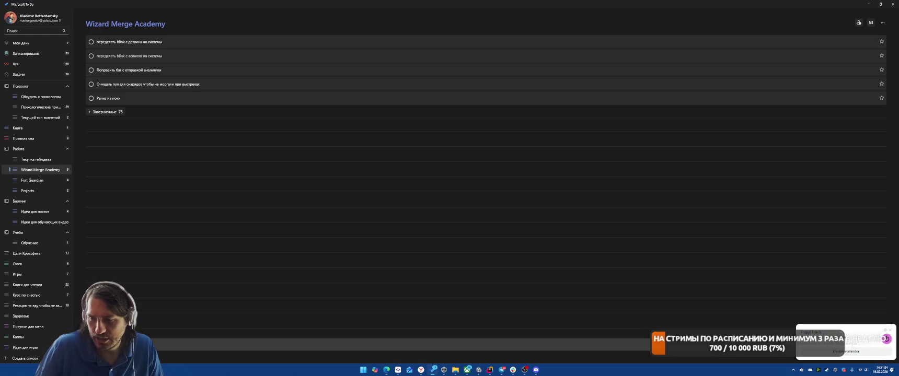
{"action": "key", "text": "alt+Tab"}
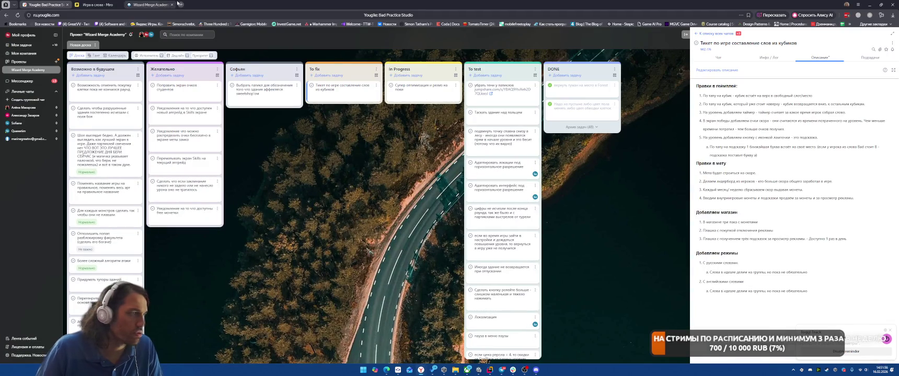
Open Toggl Track in a new browser tab by entering 'toggl'.
{"action": "left_click", "coordinate": [180, 5]}
{"action": "type", "text": "toggl"}
{"action": "key", "text": "Return"}
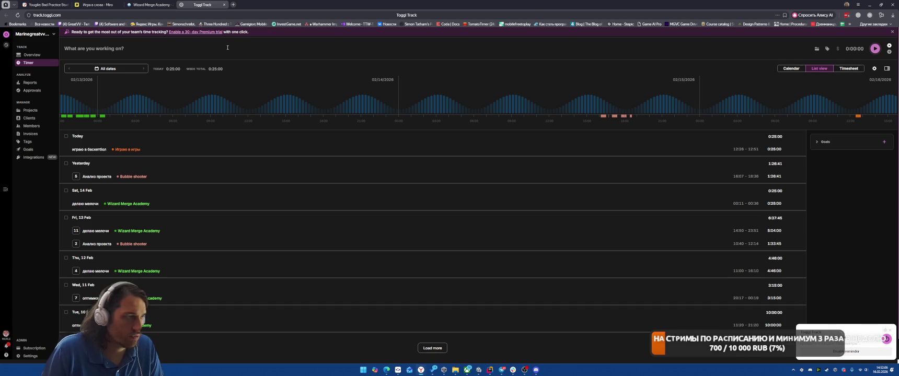
Start a new timer with the description 'Оптимизирую'.
{"action": "left_click", "coordinate": [227, 48]}
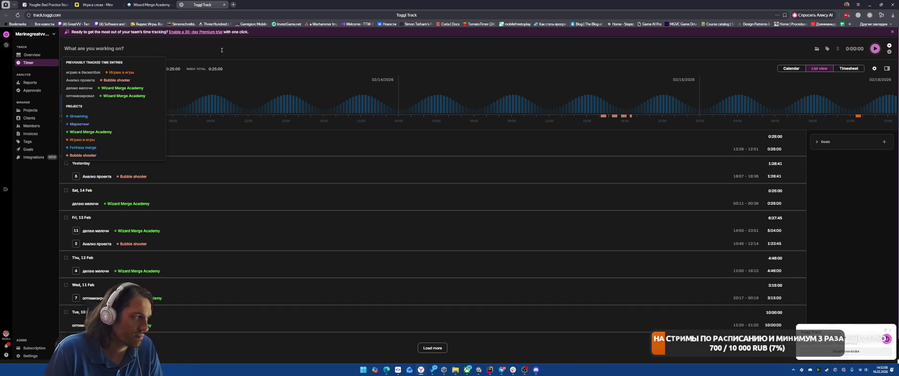
{"action": "type", "text": "Оптимизирую"}
{"action": "key", "text": "Return"}
Change today's earlier entry to stop at 14:20.
{"action": "left_click", "coordinate": [750, 150]}
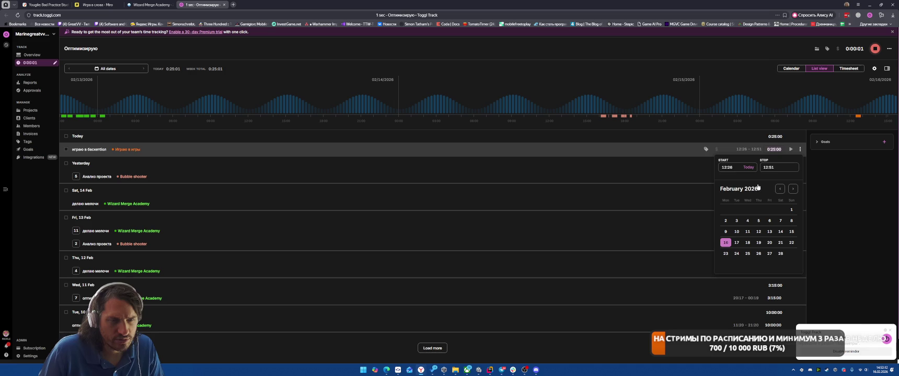
{"action": "left_click", "coordinate": [778, 168]}
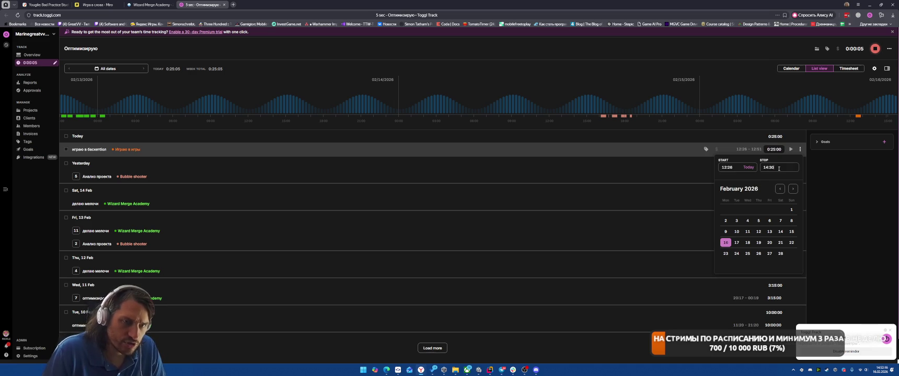
{"action": "key", "text": "Return"}
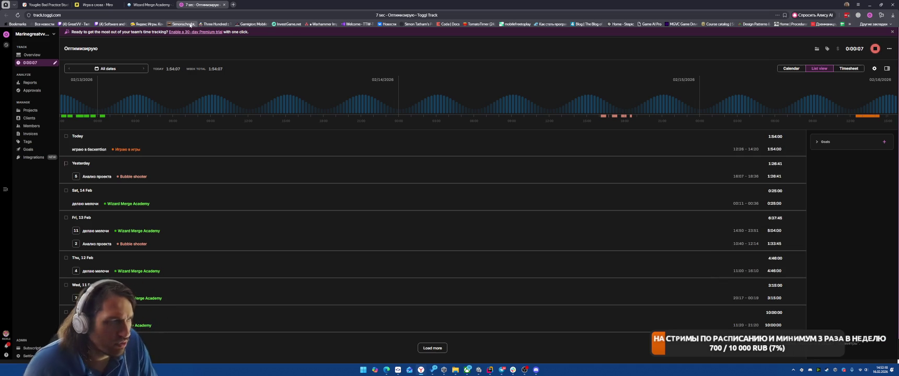
Assign the running timer to the Wizard Merge Academy project.
{"action": "left_click", "coordinate": [817, 50]}
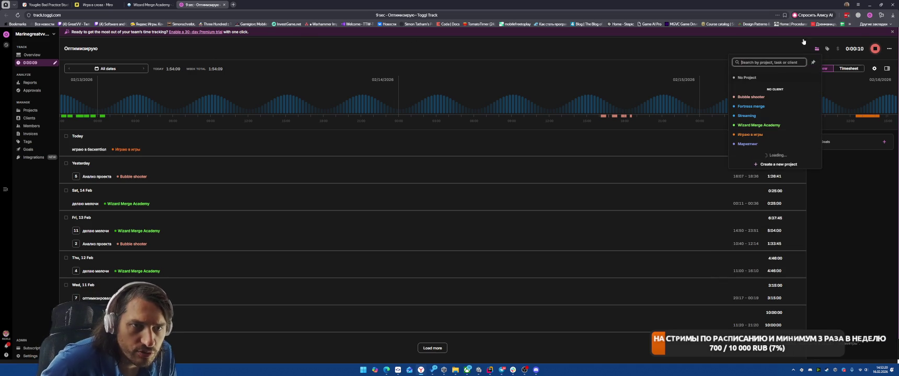
{"action": "left_click", "coordinate": [762, 126]}
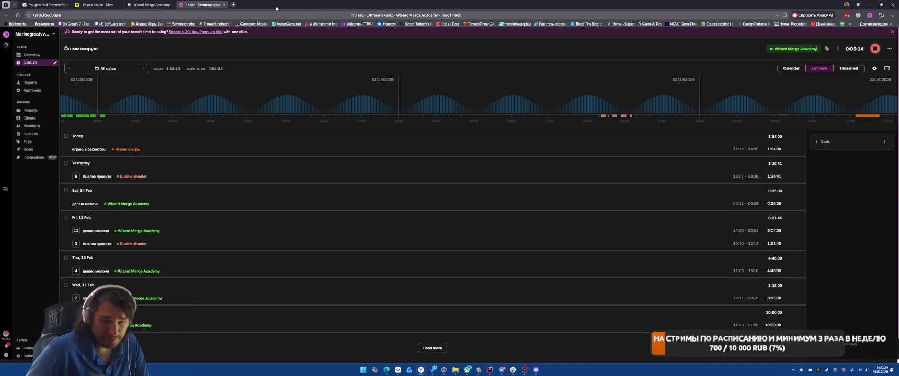
{"action": "left_click", "coordinate": [233, 4]}
Search Yandex for 'depedency inject in .net book' and open the Manning book result.
{"action": "type", "text": "вузу"}
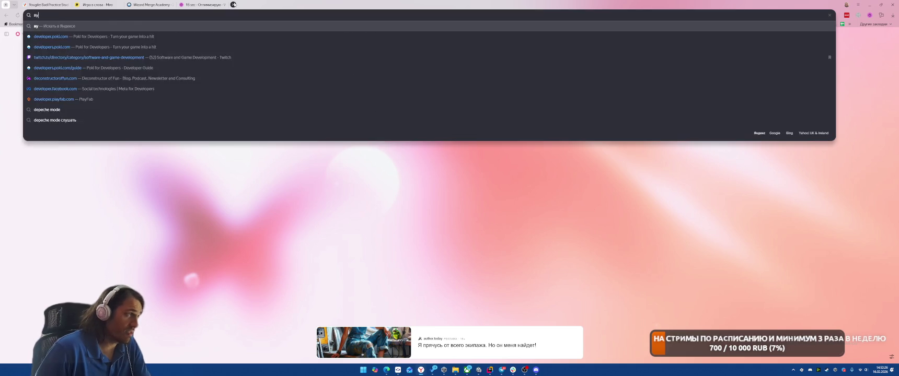
{"action": "key", "text": "BackSpace"}
{"action": "key", "text": "BackSpace"}
{"action": "key", "text": "BackSpace"}
{"action": "type", "text": "SDep"}
{"action": "key", "text": "BackSpace"}
{"action": "key", "text": "BackSpace"}
{"action": "key", "text": "BackSpace"}
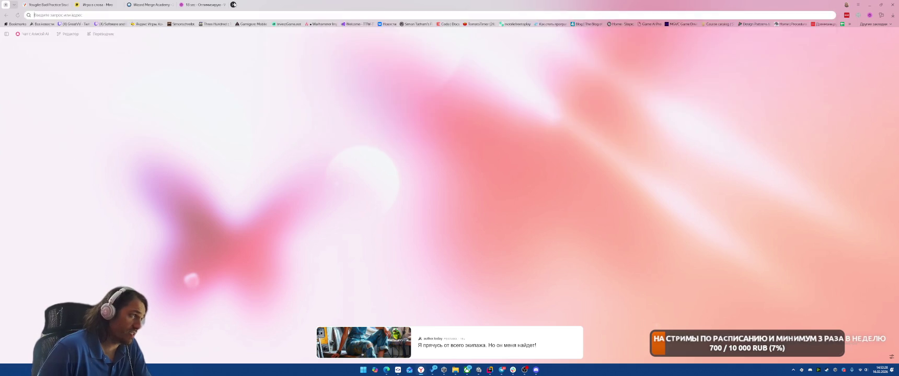
{"action": "type", "text": "depedency"}
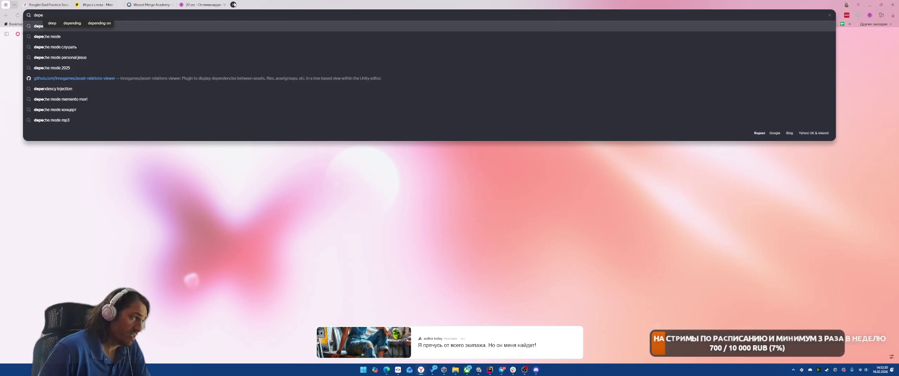
{"action": "type", "text": " inject in d"}
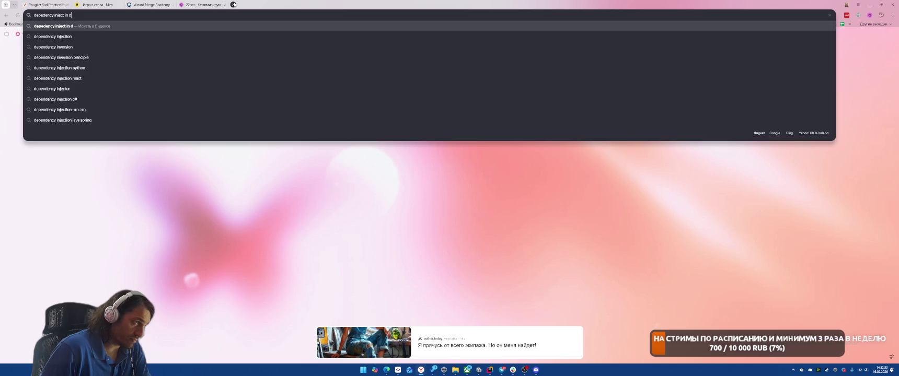
{"action": "key", "text": "BackSpace"}
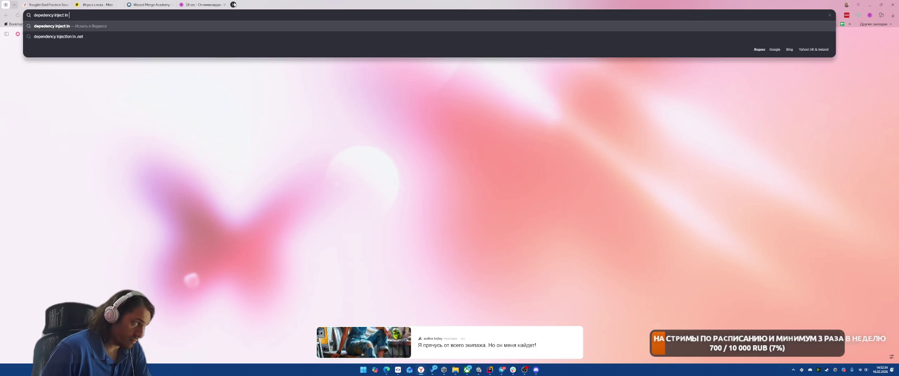
{"action": "type", "text": ".net book"}
{"action": "key", "text": "Return"}
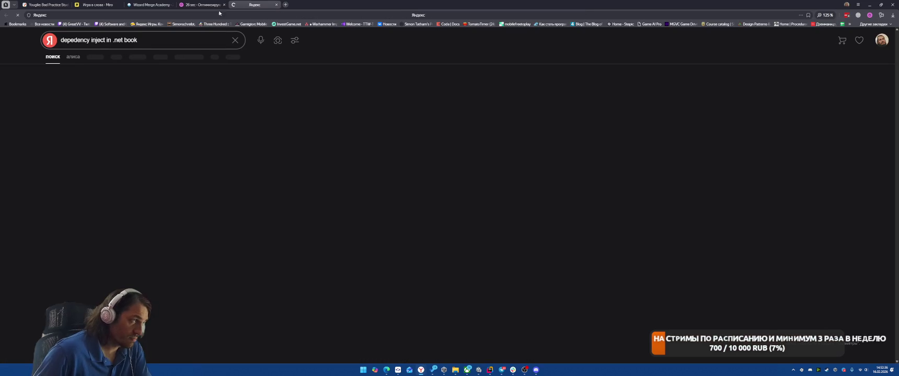
{"action": "left_click", "coordinate": [121, 92]}
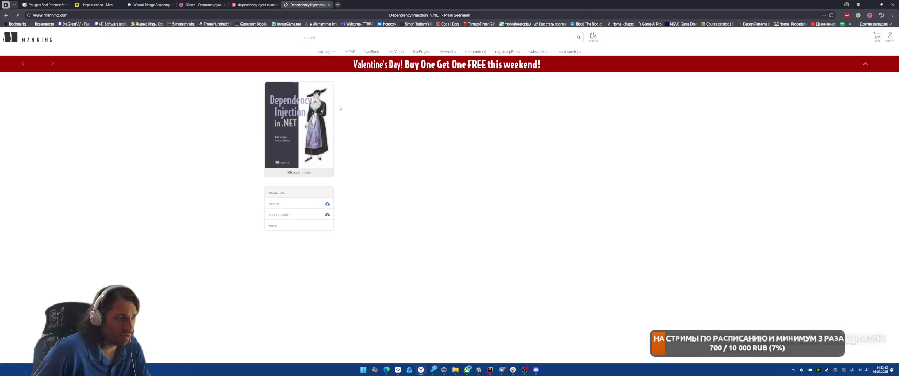
Check the Manning page's URL, go to github.com, then switch to Microsoft To Do.
{"action": "left_click", "coordinate": [307, 14]}
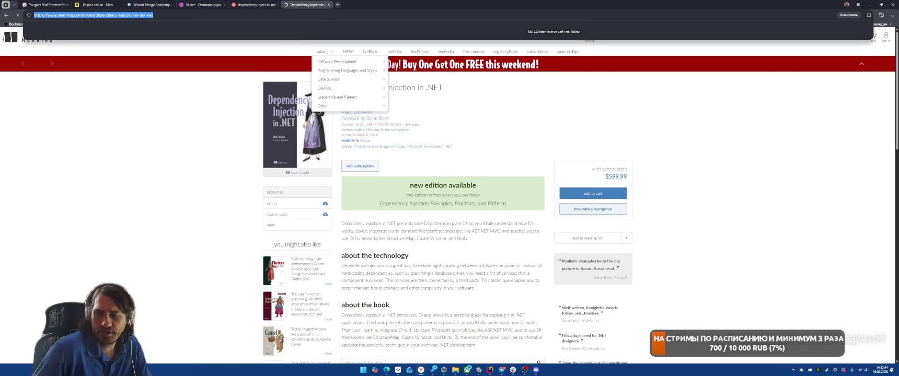
{"action": "key", "text": "Escape"}
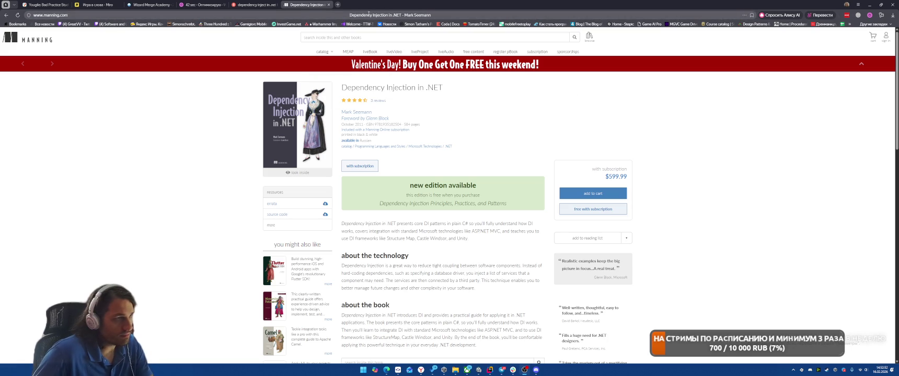
{"action": "left_click", "coordinate": [317, 16]}
{"action": "type", "text": "github"}
{"action": "key", "text": "Return"}
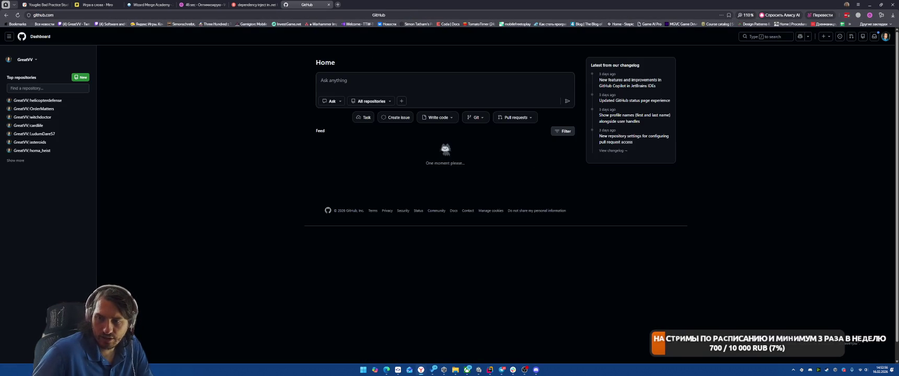
{"action": "key", "text": "alt+Tab"}
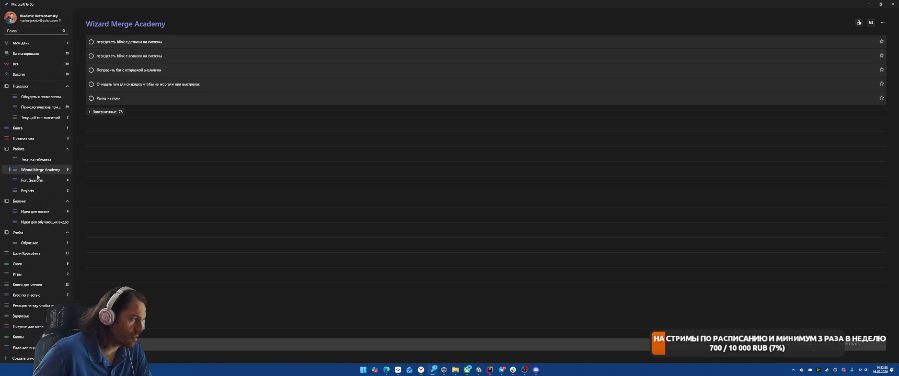
Add 'Пост со списком литературы для обучения Unity' to the Идеи для постов list, then minimize To Do.
{"action": "left_click", "coordinate": [37, 222]}
{"action": "left_click", "coordinate": [39, 211]}
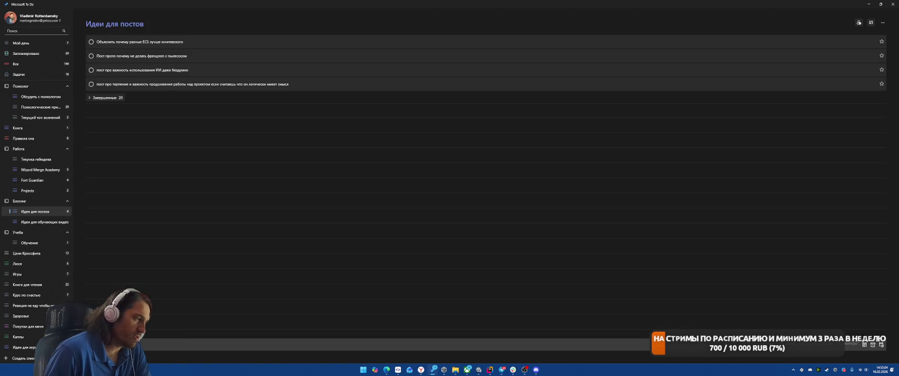
{"action": "type", "text": "ля обу"}
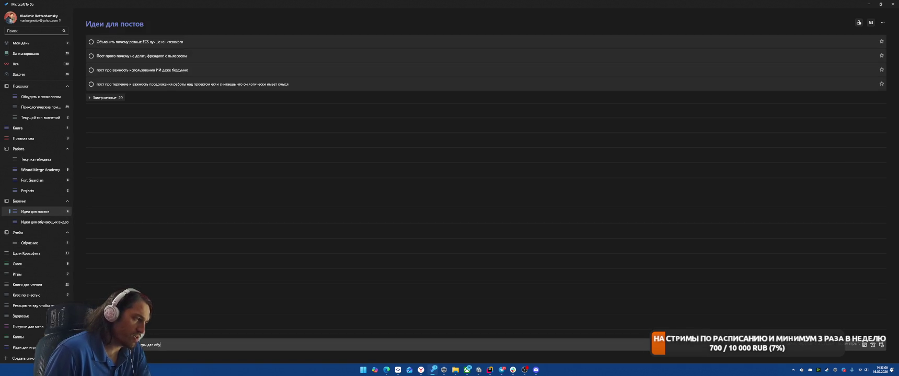
{"action": "type", "text": "чения Unity"}
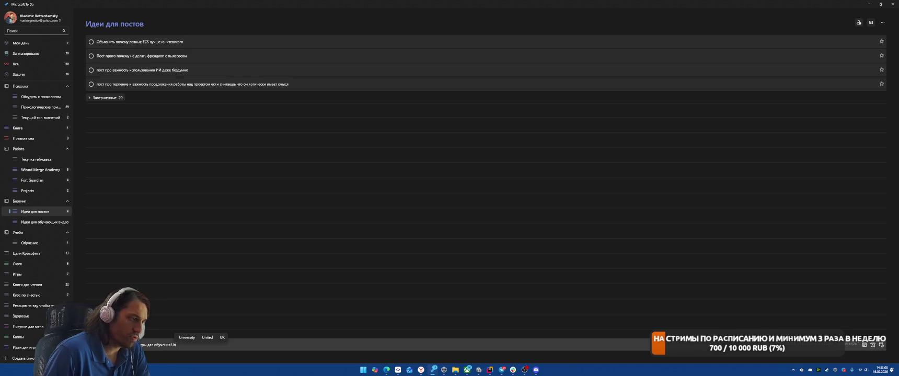
{"action": "key", "text": "Return"}
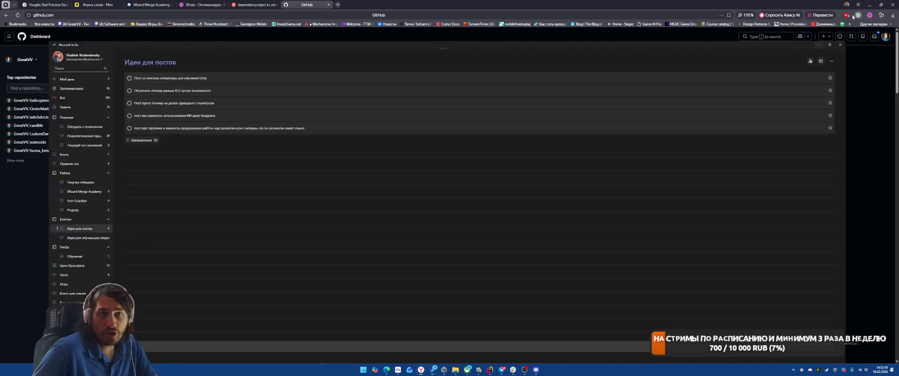
{"action": "left_click", "coordinate": [868, 4]}
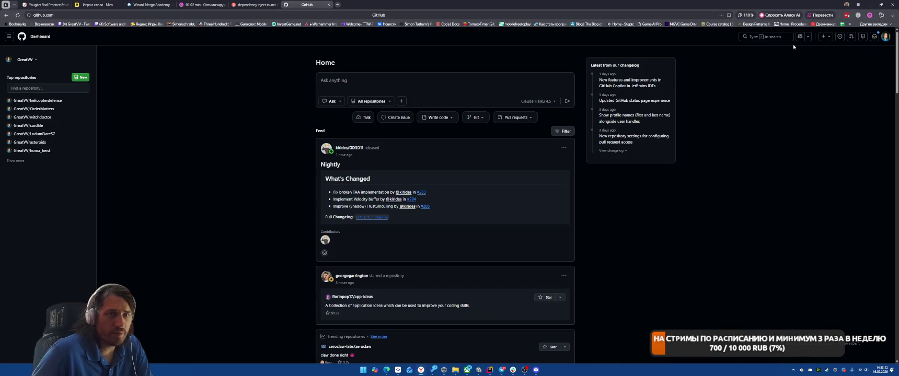
Search GitHub repositories for dependency injection and open the first result in a new tab.
{"action": "left_click", "coordinate": [765, 37]}
{"action": "type", "text": "unoity"}
{"action": "key", "text": "BackSpace"}
{"action": "key", "text": "BackSpace"}
{"action": "key", "text": "BackSpace"}
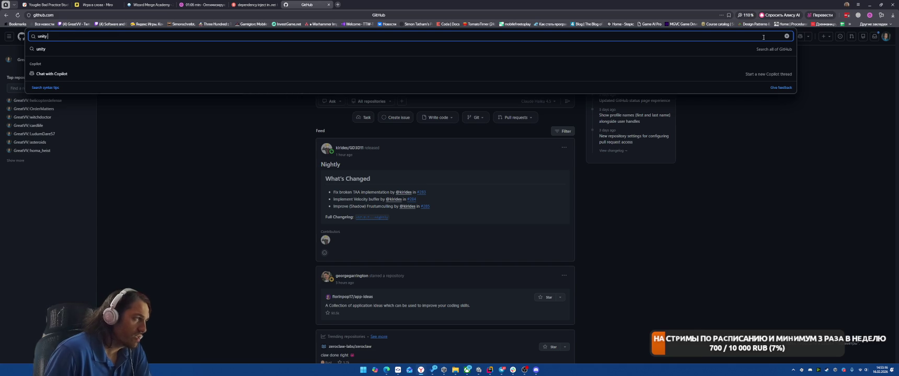
{"action": "type", "text": "dependency injection"}
{"action": "type", "text": "developer"}
{"action": "key", "text": "Return"}
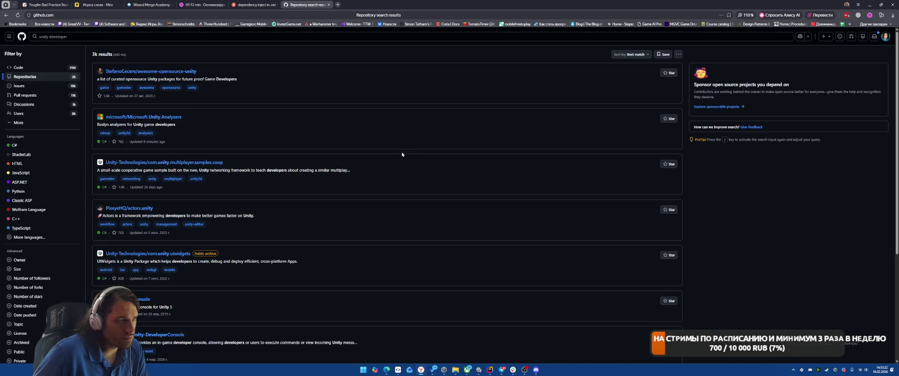
{"action": "right_click", "coordinate": [184, 73]}
{"action": "left_click", "coordinate": [209, 77]}
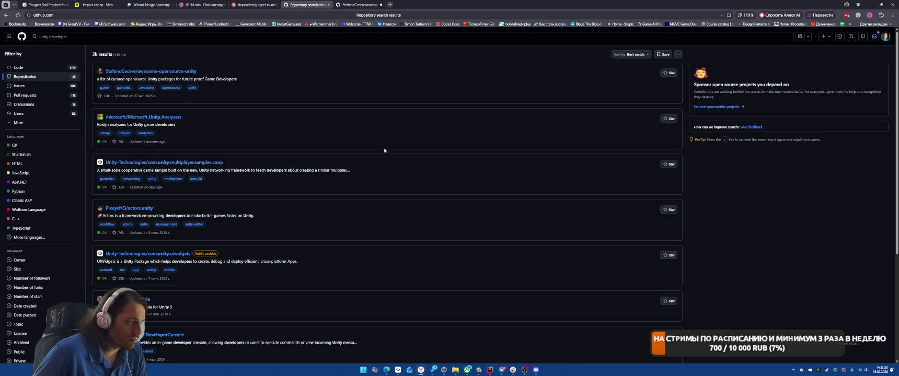
Refine the query to 'unity developer roadmap' and open the unity-developer-roadmap repository.
{"action": "left_click", "coordinate": [144, 36]}
{"action": "type", "text": "roadmap path"}
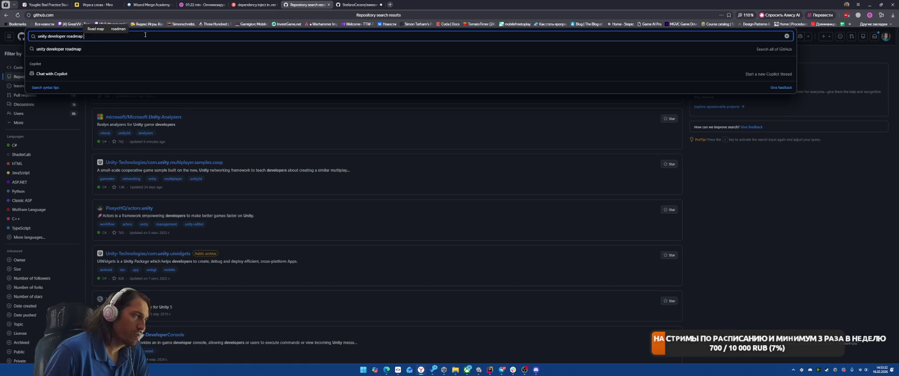
{"action": "key", "text": "Return"}
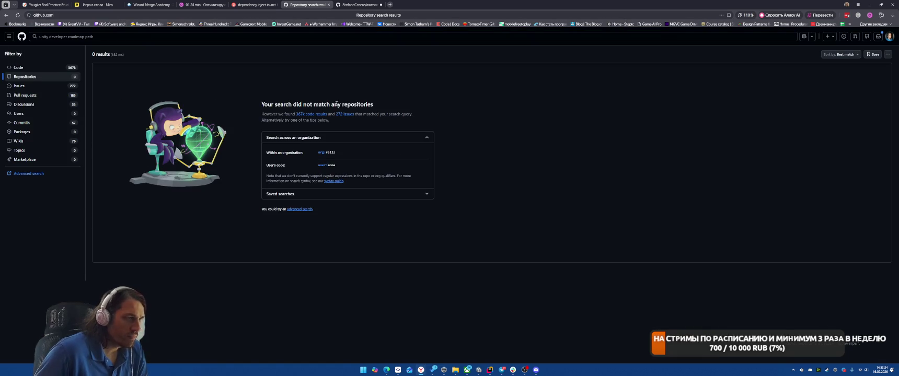
{"action": "left_click", "coordinate": [148, 38]}
{"action": "key", "text": "BackSpace"}
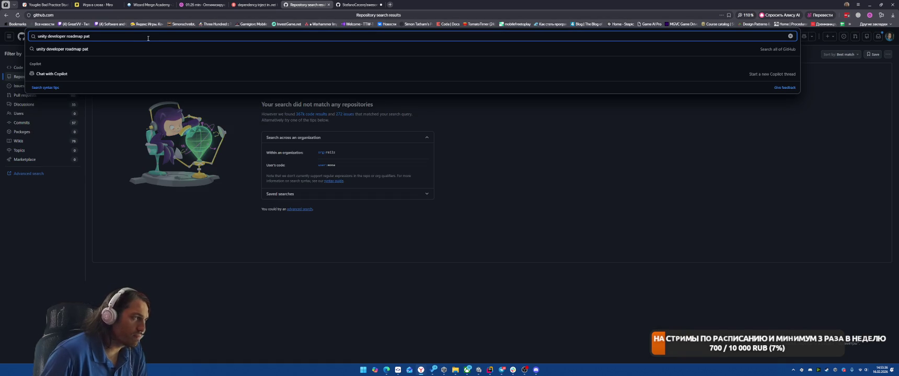
{"action": "key", "text": "Return"}
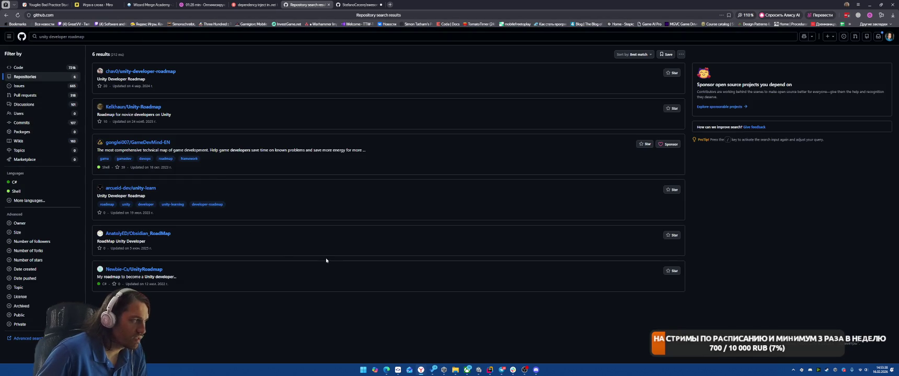
{"action": "left_click", "coordinate": [153, 72]}
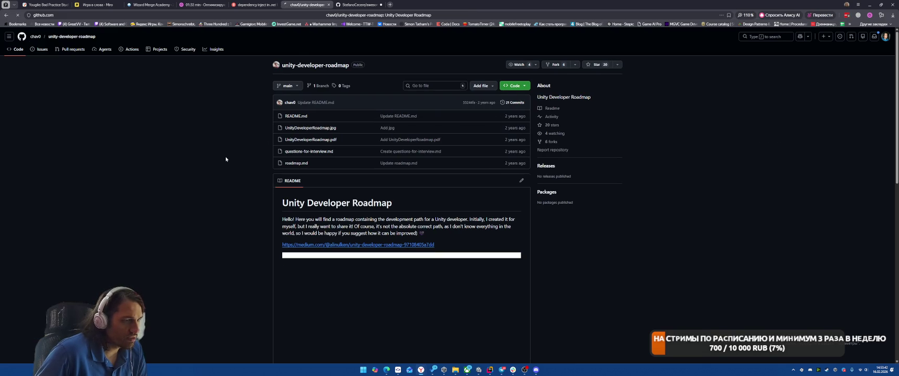
Skim the Unity Developer Roadmap README and check its page address.
{"action": "scroll", "coordinate": [222, 157], "scroll_direction": "down", "scroll_amount": 3}
{"action": "scroll", "coordinate": [217, 157], "scroll_direction": "up", "scroll_amount": 3}
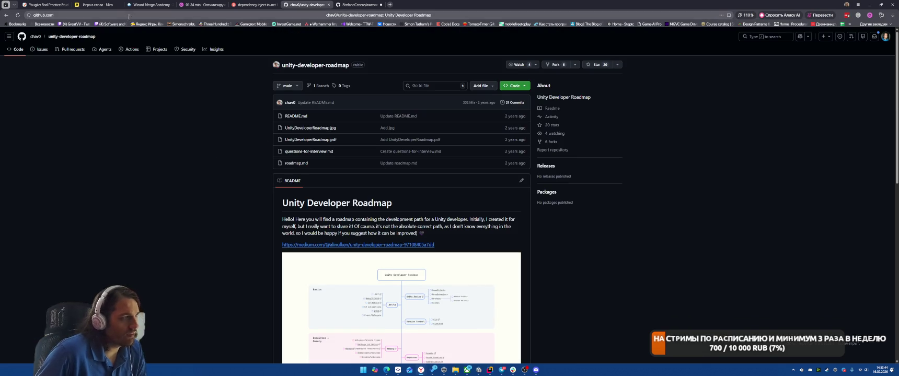
{"action": "key", "text": "ctrl+l"}
{"action": "key", "text": "Escape"}
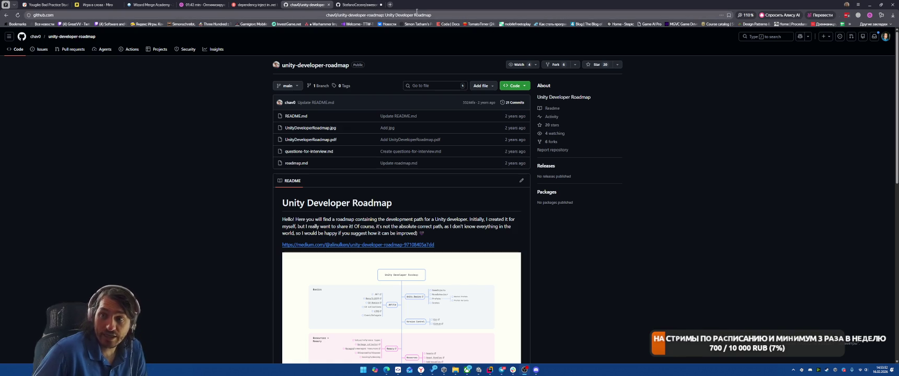
Switch to the awesome-opensource-unity repository and scroll down through its README.
{"action": "key", "text": "ctrl+Tab"}
{"action": "scroll", "coordinate": [427, 202], "scroll_direction": "down", "scroll_amount": 10}
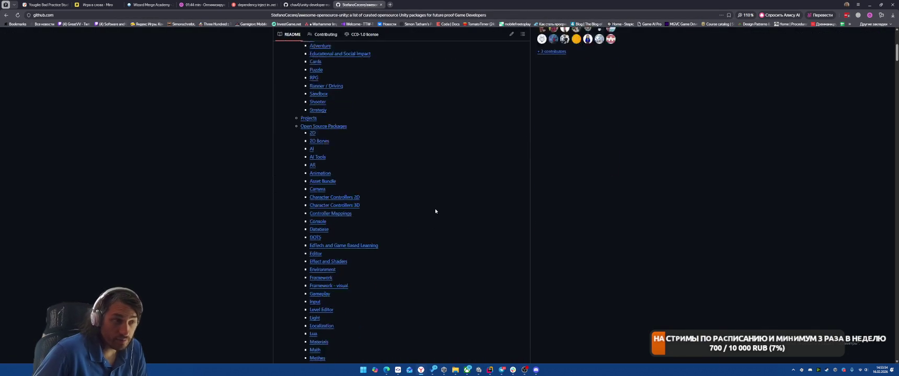
{"action": "scroll", "coordinate": [434, 210], "scroll_direction": "up", "scroll_amount": 10}
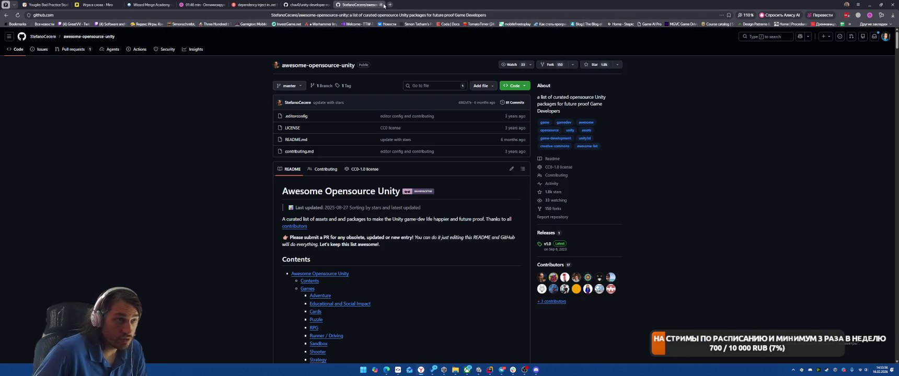
{"action": "scroll", "coordinate": [488, 155], "scroll_direction": "down", "scroll_amount": 10}
{"action": "scroll", "coordinate": [488, 155], "scroll_direction": "down", "scroll_amount": 10}
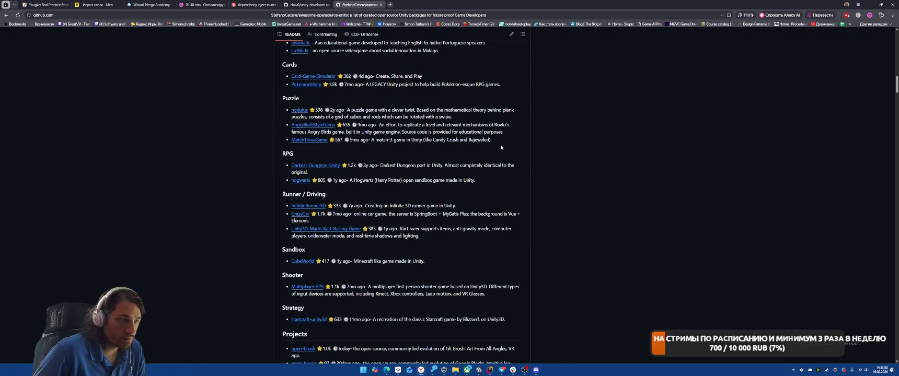
{"action": "scroll", "coordinate": [501, 148], "scroll_direction": "down", "scroll_amount": 10}
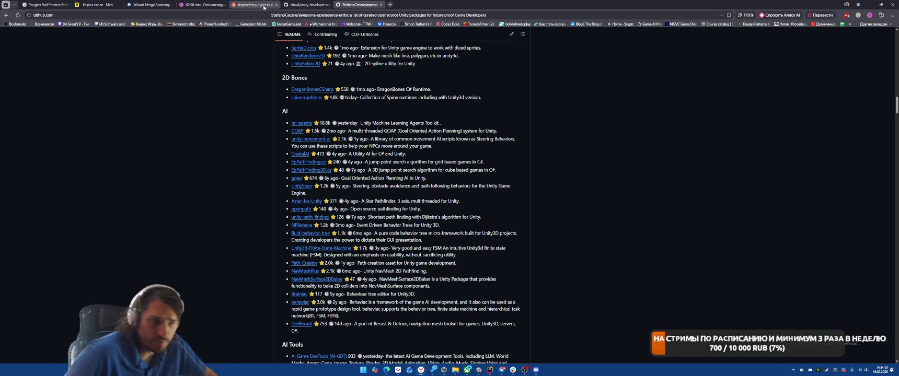
{"action": "scroll", "coordinate": [398, 111], "scroll_direction": "down", "scroll_amount": 3}
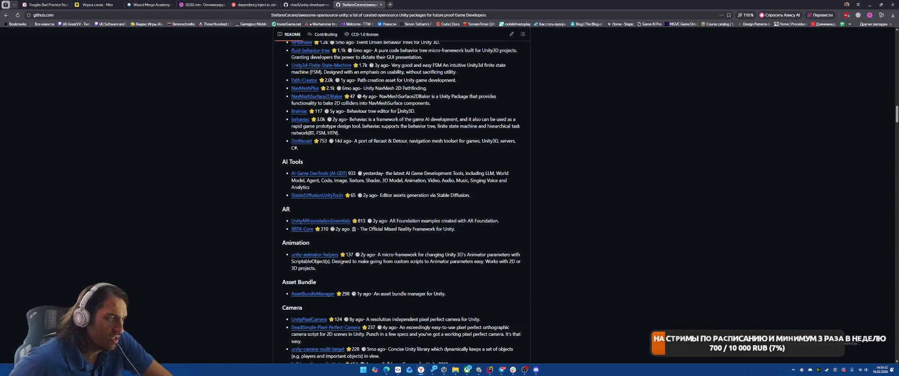
{"action": "scroll", "coordinate": [480, 130], "scroll_direction": "down", "scroll_amount": 1}
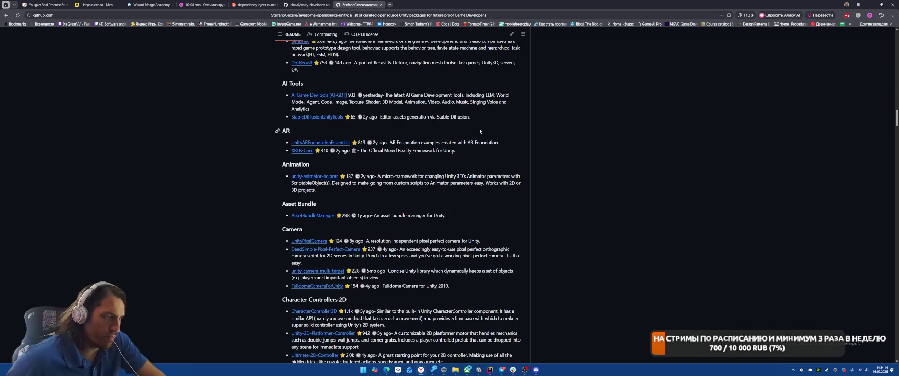
{"action": "scroll", "coordinate": [480, 130], "scroll_direction": "down", "scroll_amount": 1}
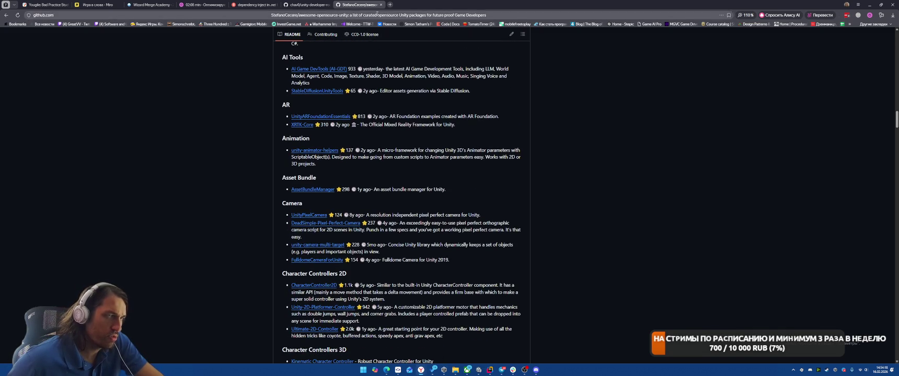
Close the dependency injection search tab and return to the Toggl Track time log.
{"action": "left_click", "coordinate": [308, 6]}
{"action": "left_click", "coordinate": [258, 7]}
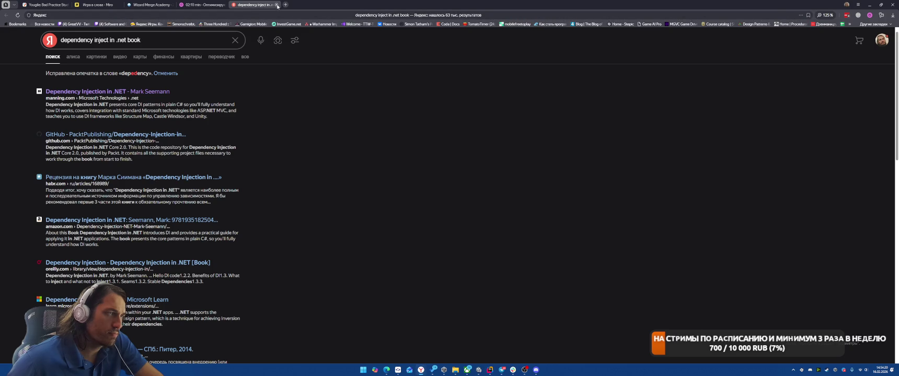
{"action": "left_click", "coordinate": [277, 5]}
{"action": "left_click", "coordinate": [152, 5]}
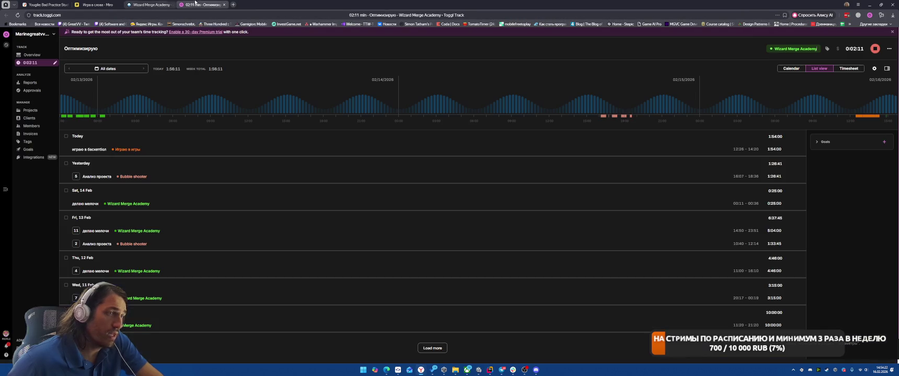
{"action": "left_click", "coordinate": [203, 5]}
Back in Unity, select Image.GenerateSprite() in the Profiler's CPU Usage hierarchy.
{"action": "left_click", "coordinate": [871, 4]}
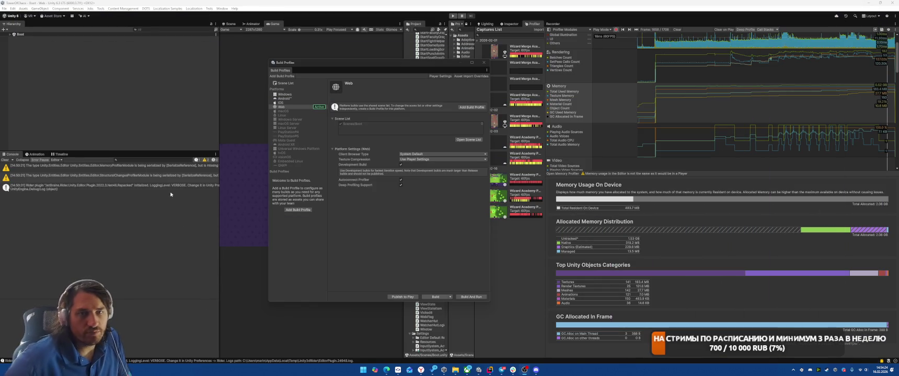
{"action": "scroll", "coordinate": [800, 159], "scroll_direction": "up", "scroll_amount": 2}
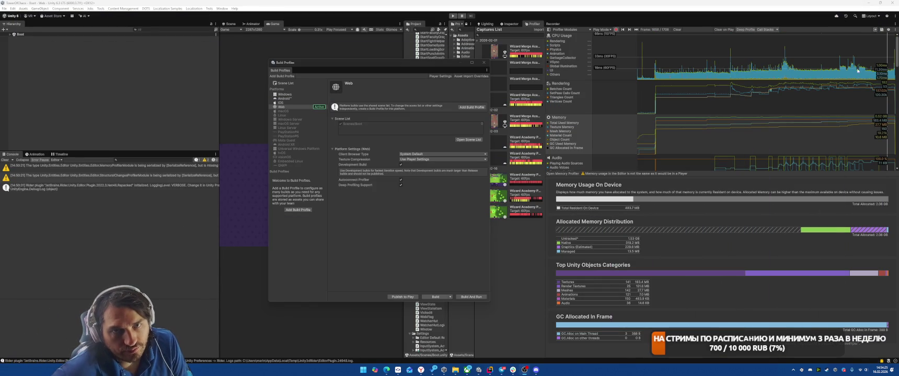
{"action": "left_click", "coordinate": [887, 63]}
{"action": "scroll", "coordinate": [711, 259], "scroll_direction": "up", "scroll_amount": 3}
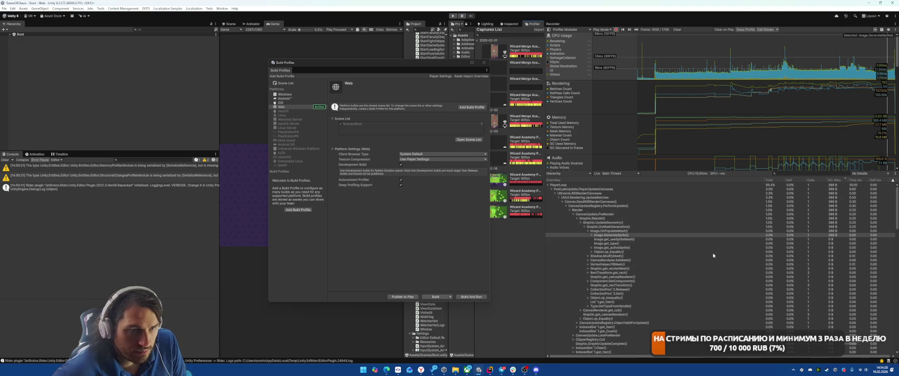
{"action": "left_click", "coordinate": [663, 236]}
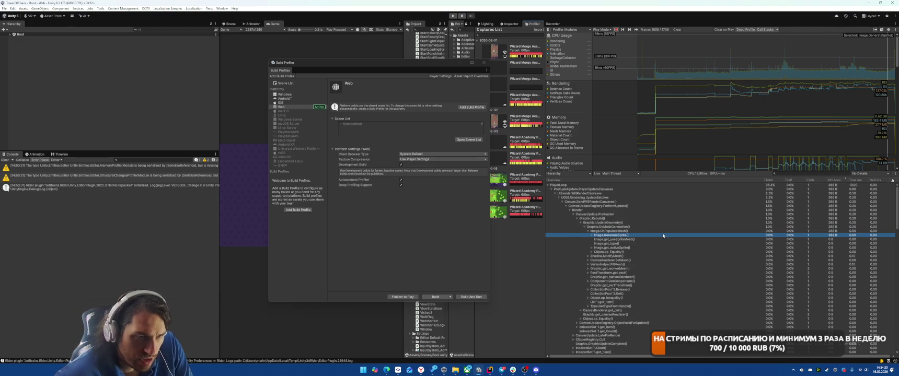
Expand Image.GenerateSprite() and its Sprite.get_uv(), get_triangles() and get_vertices() calls to show allocations.
{"action": "key", "text": "Right"}
{"action": "key", "text": "Right"}
{"action": "key", "text": "Right"}
{"action": "key", "text": "Right"}
{"action": "key", "text": "Right"}
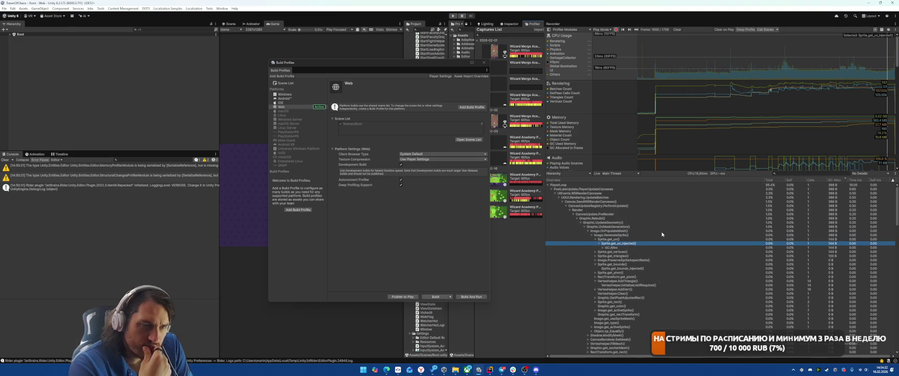
{"action": "key", "text": "Down"}
{"action": "key", "text": "Down"}
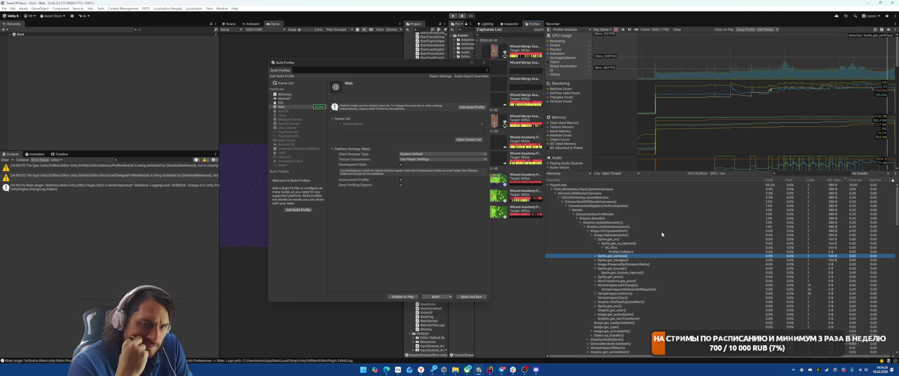
{"action": "key", "text": "Down"}
{"action": "key", "text": "Up"}
{"action": "key", "text": "Right"}
{"action": "key", "text": "Right"}
{"action": "key", "text": "Right"}
{"action": "key", "text": "Right"}
{"action": "key", "text": "Right"}
{"action": "key", "text": "Down"}
{"action": "key", "text": "Down"}
{"action": "key", "text": "Right"}
{"action": "key", "text": "Right"}
{"action": "key", "text": "Right"}
Collapse the expanded Sprite entries and step back up to Sprite.get_uv().
{"action": "key", "text": "Left"}
{"action": "key", "text": "Left"}
{"action": "key", "text": "Left"}
{"action": "key", "text": "Up"}
{"action": "key", "text": "Left"}
{"action": "key", "text": "Left"}
{"action": "key", "text": "Left"}
{"action": "key", "text": "Left"}
{"action": "key", "text": "Up"}
{"action": "key", "text": "Up"}
{"action": "key", "text": "Up"}
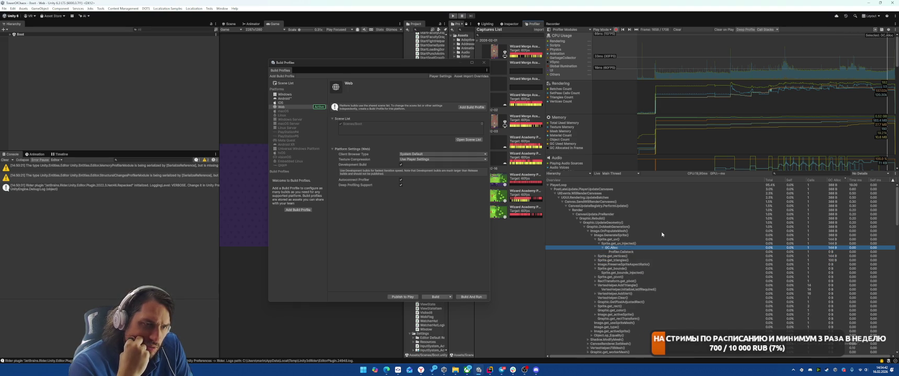
Step through the calls to VertexHelper.AddTriangle(), then re-expand Image.GenerateSprite() and Sprite.get_uv().
{"action": "key", "text": "Left"}
{"action": "key", "text": "Down"}
{"action": "key", "text": "Down"}
{"action": "key", "text": "Down"}
{"action": "key", "text": "Left"}
{"action": "key", "text": "Down"}
{"action": "key", "text": "Down"}
{"action": "key", "text": "Down"}
{"action": "key", "text": "Down"}
{"action": "key", "text": "Up"}
{"action": "key", "text": "Up"}
{"action": "key", "text": "Up"}
{"action": "key", "text": "Up"}
{"action": "key", "text": "Down"}
{"action": "key", "text": "Left"}
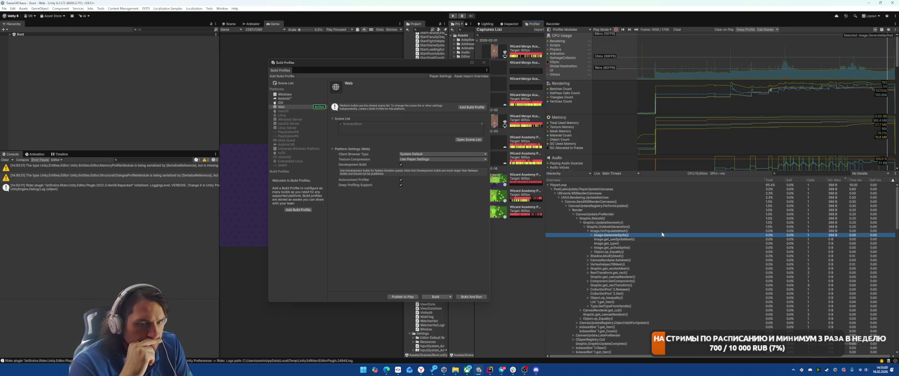
{"action": "key", "text": "Right"}
{"action": "key", "text": "Down"}
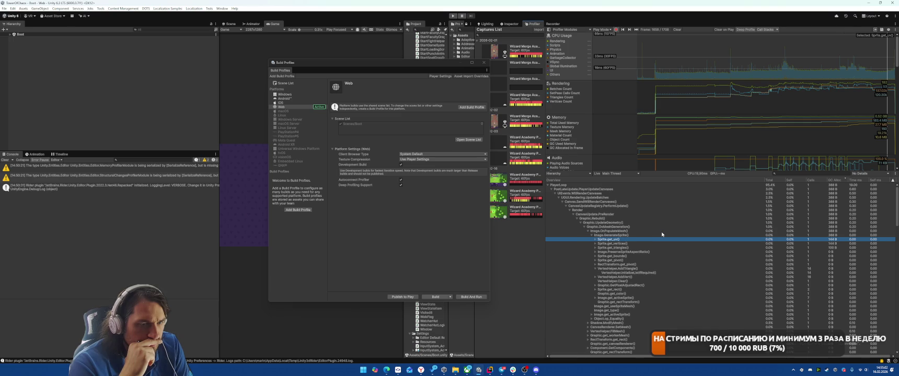
{"action": "key", "text": "Right"}
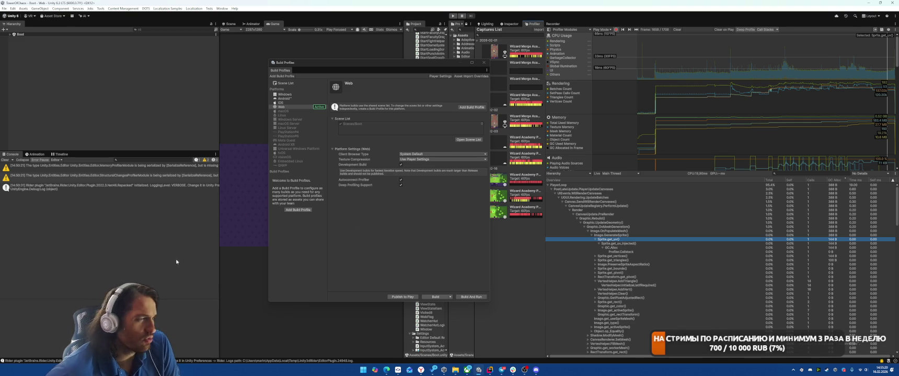
Build and run the Web build profile, confirming the selected output folder.
{"action": "left_click", "coordinate": [471, 296]}
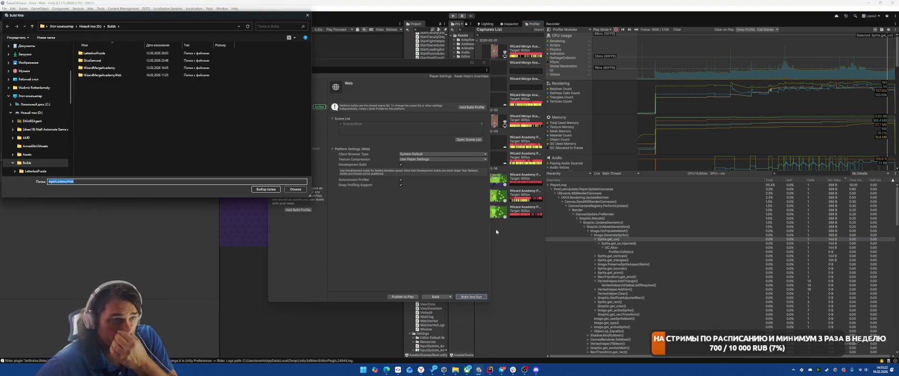
{"action": "left_click", "coordinate": [261, 187]}
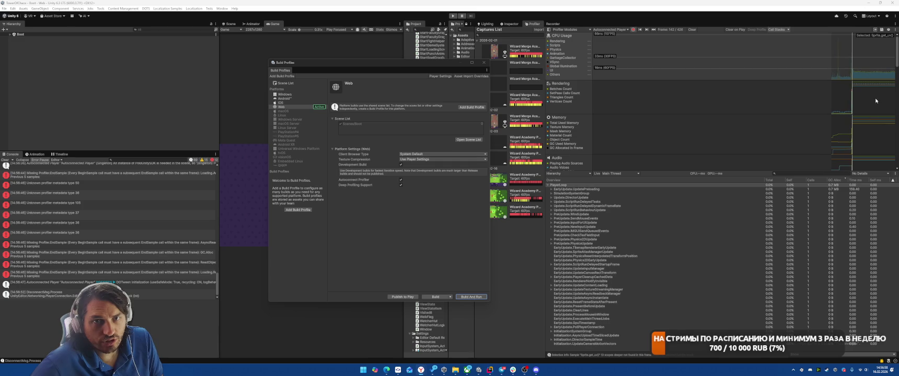
Inspect profiler frames 329, 390 and 314, collapsing the deep PlayerLoop call tree.
{"action": "left_click", "coordinate": [870, 71]}
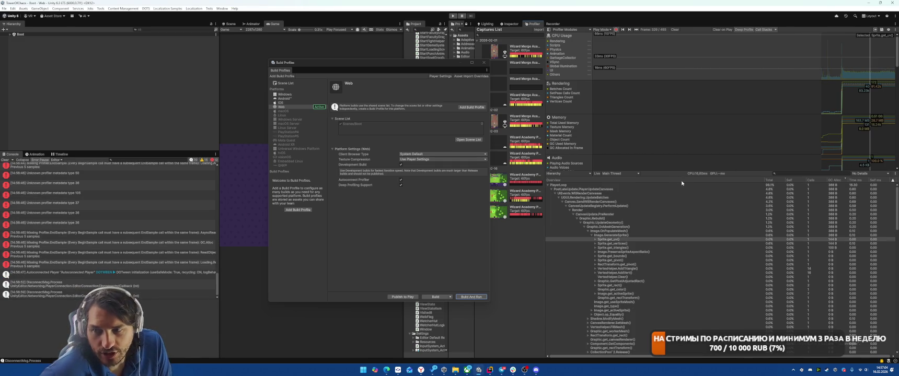
{"action": "left_click", "coordinate": [879, 66]}
{"action": "scroll", "coordinate": [699, 266], "scroll_direction": "up", "scroll_amount": 1}
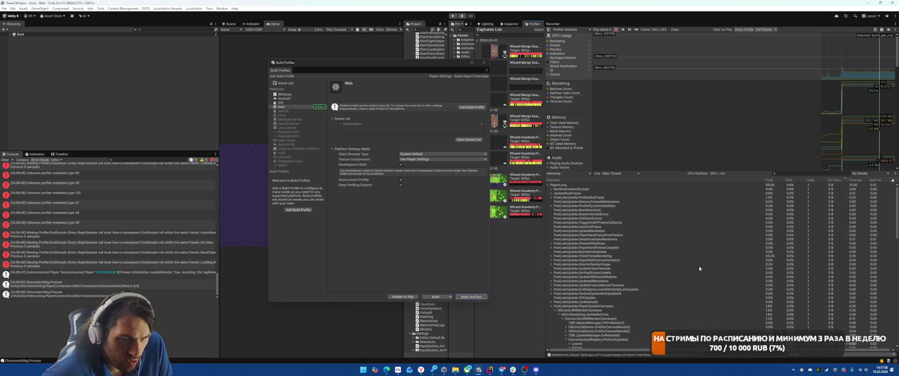
{"action": "mouse_move", "coordinate": [872, 63]}
{"action": "left_mouse_down"}
{"action": "mouse_move", "coordinate": [849, 64]}
{"action": "mouse_move", "coordinate": [876, 65]}
{"action": "mouse_move", "coordinate": [867, 67]}
{"action": "left_mouse_up"}
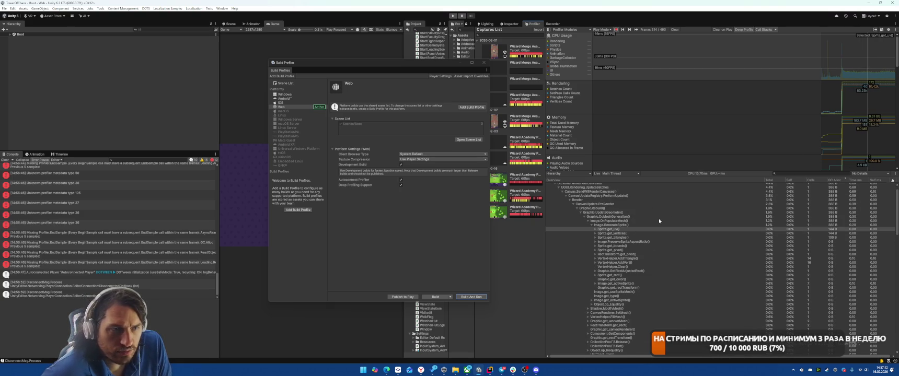
{"action": "scroll", "coordinate": [658, 221], "scroll_direction": "up", "scroll_amount": 1}
{"action": "left_click", "coordinate": [550, 191]}
Move to frame 404, show the memory breakdown, advance to a later frame, then switch to Rider.
{"action": "left_click_drag", "start_coordinate": [865, 61], "coordinate": [880, 78]}
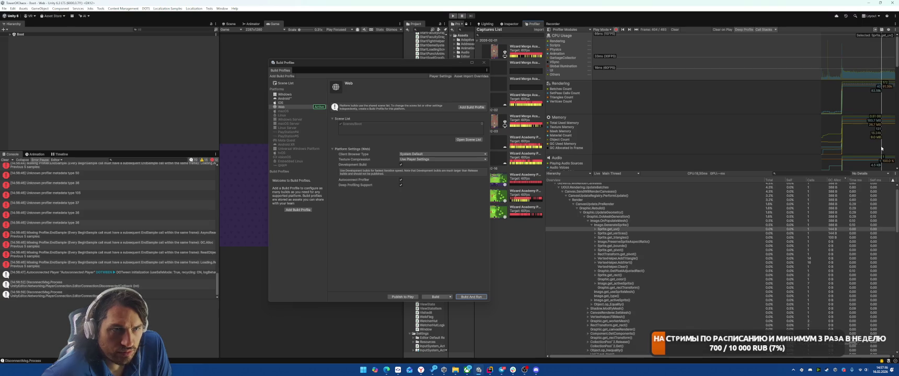
{"action": "left_click", "coordinate": [881, 149]}
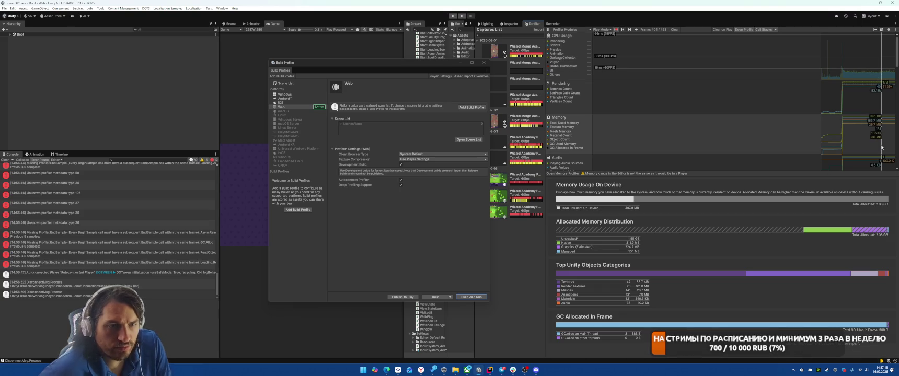
{"action": "left_click_drag", "start_coordinate": [884, 144], "coordinate": [891, 142]}
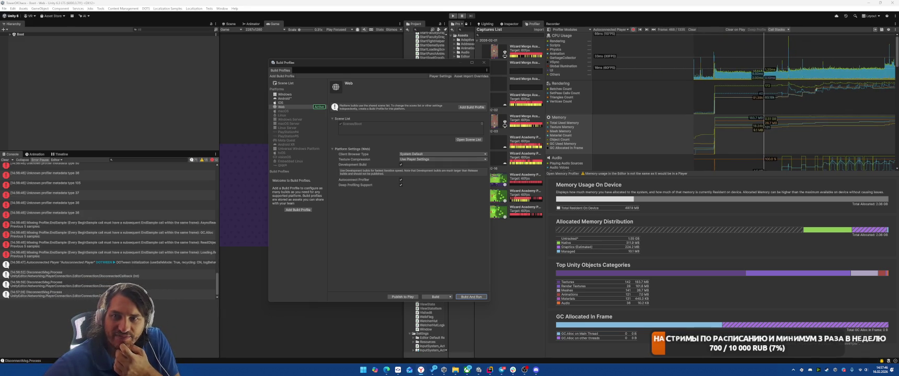
{"action": "key", "text": "alt+Tab"}
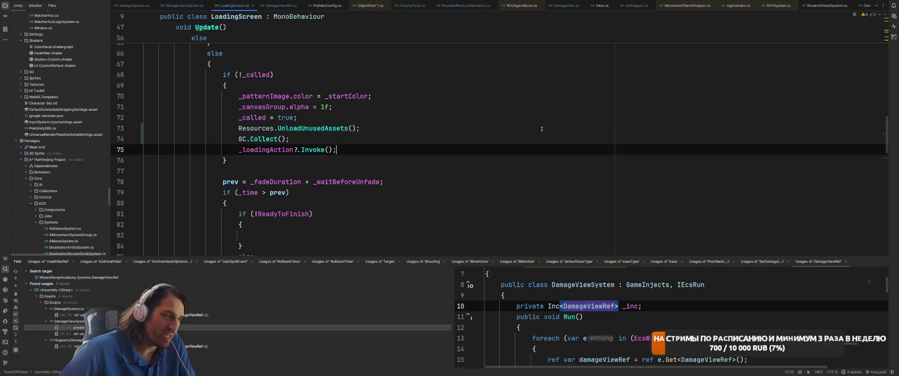
Open DamageViewSystem.cs through Search Everywhere.
{"action": "type", "text": "D"}
{"action": "key", "text": "Down"}
{"action": "key", "text": "Down"}
{"action": "key", "text": "Down"}
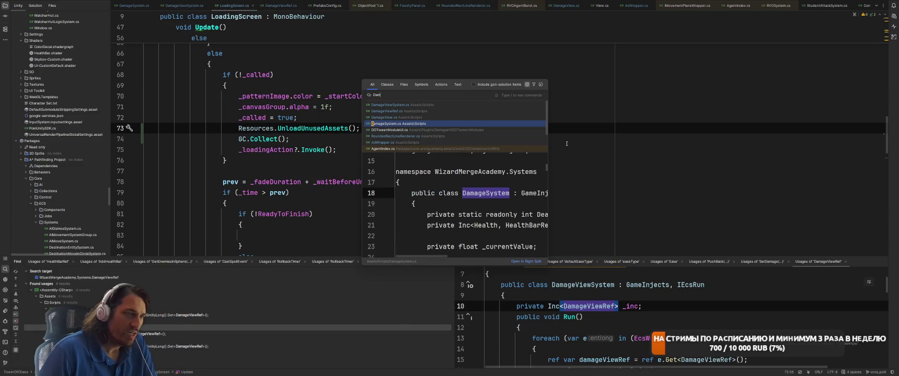
{"action": "key", "text": "Up"}
{"action": "key", "text": "Up"}
{"action": "key", "text": "Up"}
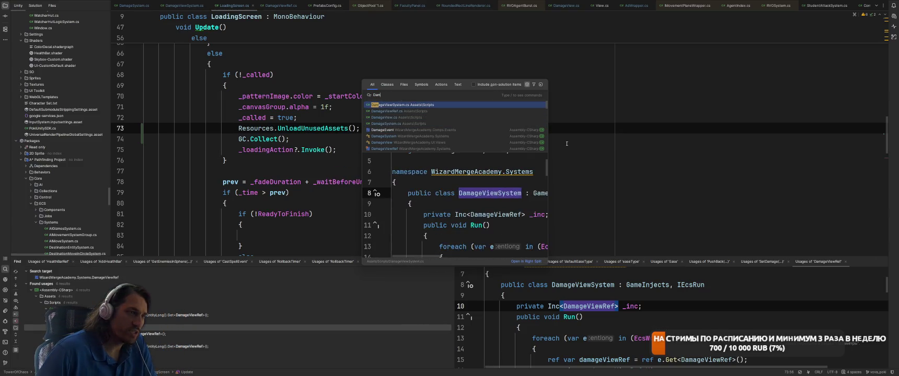
{"action": "key", "text": "Return"}
Highlight the originalPosition and originalScale usages and examine the line 20 assignment.
{"action": "left_click", "coordinate": [429, 133]}
{"action": "scroll", "coordinate": [430, 134], "scroll_direction": "up", "scroll_amount": 2}
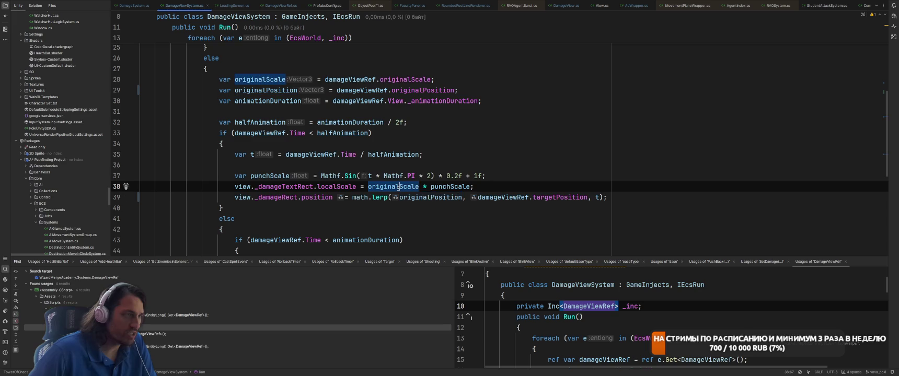
{"action": "left_click", "coordinate": [400, 187], "text": "ctrl"}
{"action": "scroll", "coordinate": [431, 167], "scroll_direction": "up", "scroll_amount": 5}
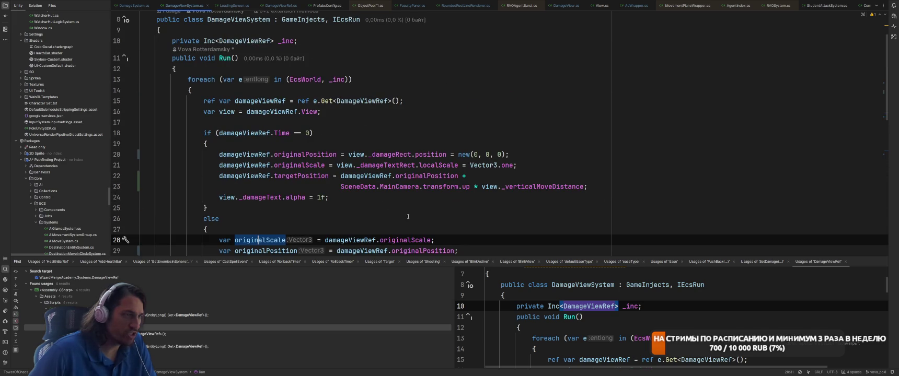
{"action": "left_click", "coordinate": [293, 154]}
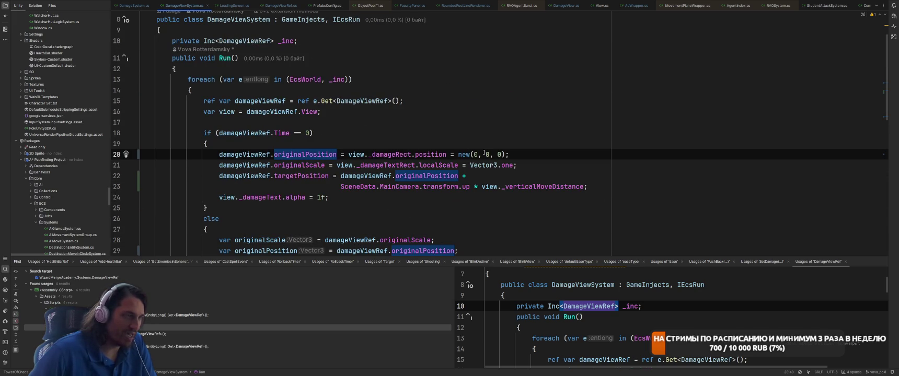
Comment out the old rect-position line 20 with //.
{"action": "left_click", "coordinate": [356, 100], "text": "ctrl"}
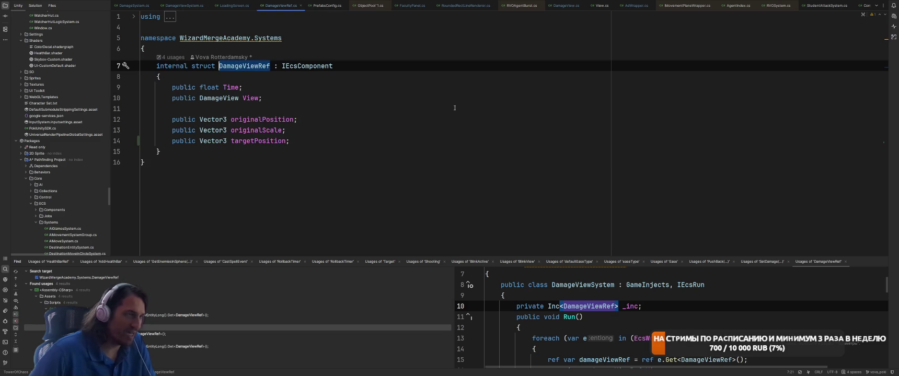
{"action": "key", "text": "ctrl+alt+Left"}
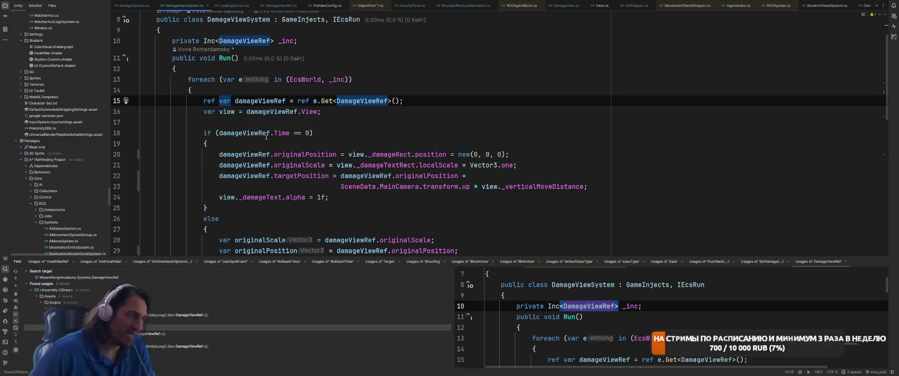
{"action": "key", "text": "ctrl+alt+Left"}
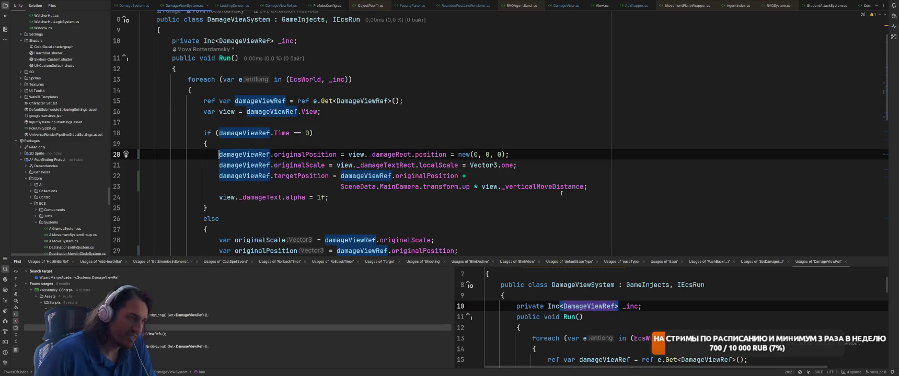
{"action": "type", "text": "//"}
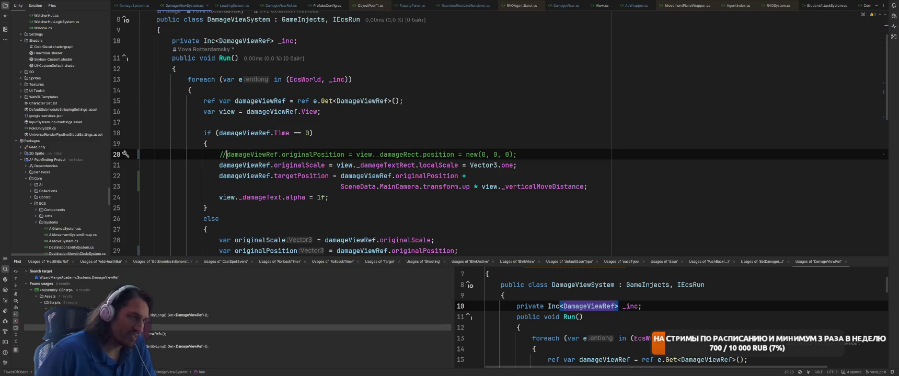
Add 'damageViewRef.View.transform.position = damageViewRef.originalPosition;' below line 20.
{"action": "left_click", "coordinate": [517, 154]}
{"action": "key", "text": "Return"}
{"action": "type", "text": "da"}
{"action": "key", "text": "Return"}
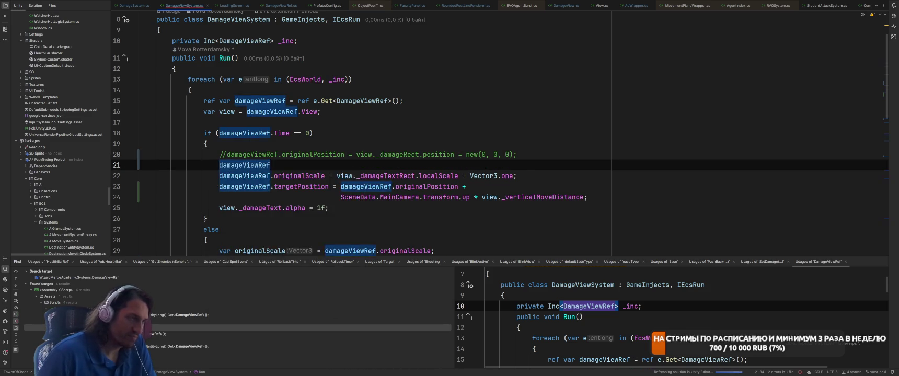
{"action": "type", "text": "."}
{"action": "key", "text": "Down"}
{"action": "key", "text": "Down"}
{"action": "key", "text": "Return"}
{"action": "type", "text": ".tr"}
{"action": "key", "text": "Return"}
{"action": "type", "text": ".pos"}
{"action": "key", "text": "Return"}
{"action": "type", "text": "= "}
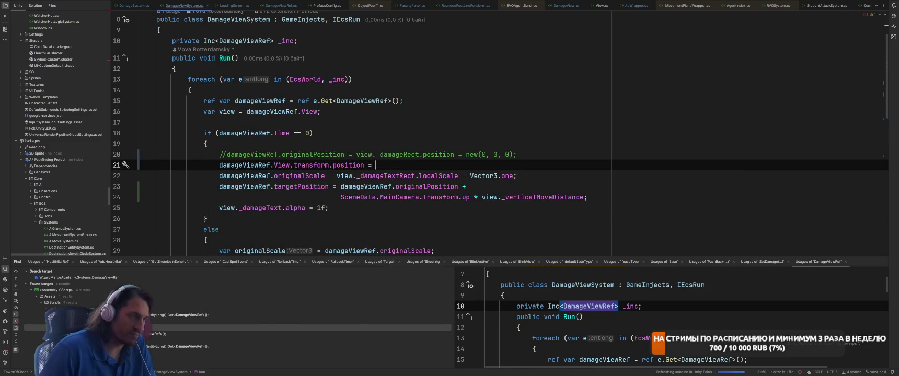
{"action": "type", "text": "dam"}
{"action": "key", "text": "Return"}
{"action": "type", "text": ".ori"}
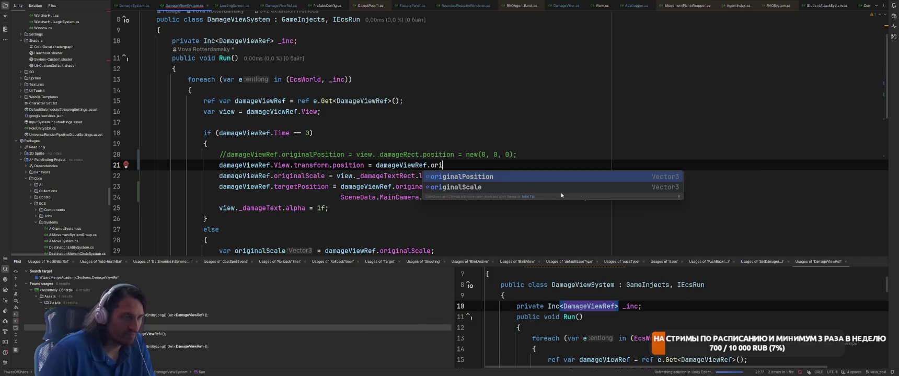
{"action": "key", "text": "Return"}
{"action": "type", "text": ";"}
Open DamageSystem.cs through Search Everywhere.
{"action": "left_click", "coordinate": [578, 147]}
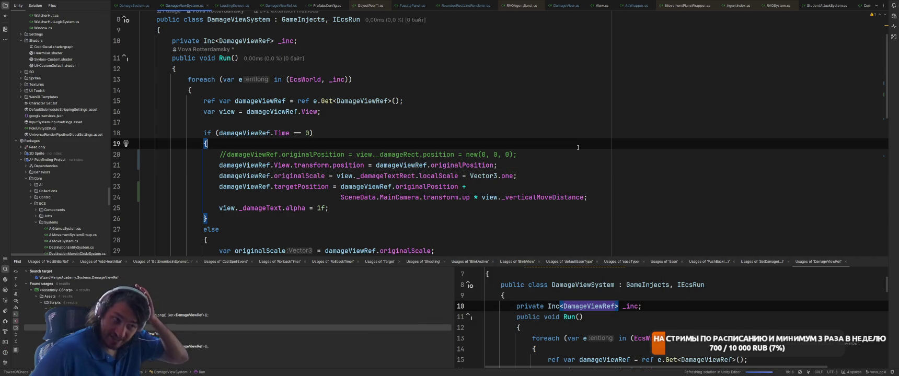
{"action": "left_click", "coordinate": [565, 101]}
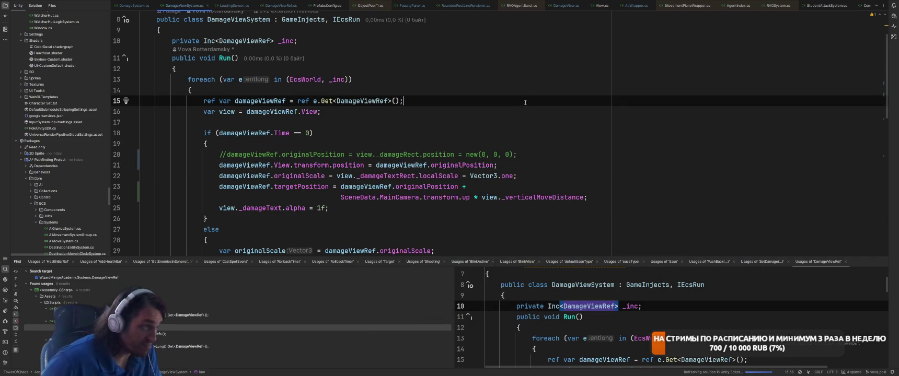
{"action": "scroll", "coordinate": [553, 120], "scroll_direction": "up", "scroll_amount": 2}
{"action": "key", "text": "shift"}
{"action": "key", "text": "shift"}
{"action": "type", "text": "Da"}
{"action": "key", "text": "Down"}
{"action": "key", "text": "Down"}
{"action": "key", "text": "Return"}
{"action": "scroll", "coordinate": [550, 121], "scroll_direction": "up", "scroll_amount": 8}
{"action": "scroll", "coordinate": [557, 190], "scroll_direction": "down", "scroll_amount": 7}
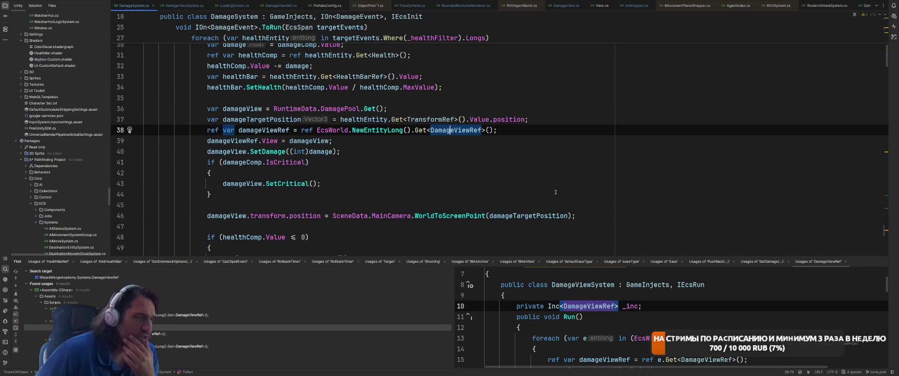
In DamageSystem.cs, add 'damageViewRef.originalPosition = damageTargetPosition;' above the View assignment.
{"action": "left_click", "coordinate": [242, 119]}
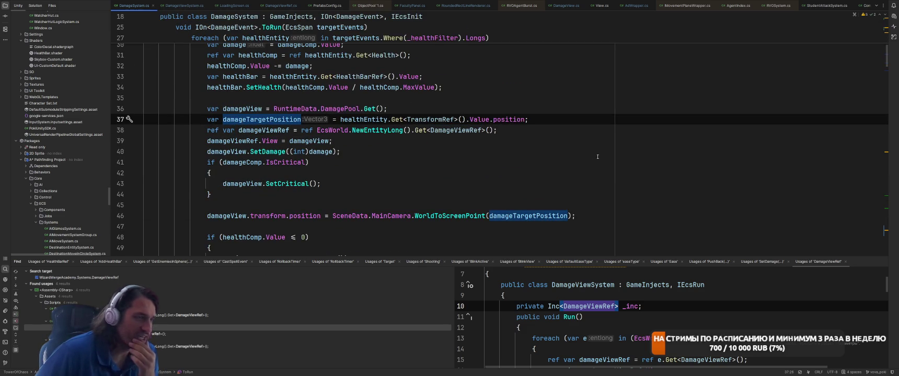
{"action": "left_click", "coordinate": [575, 141]}
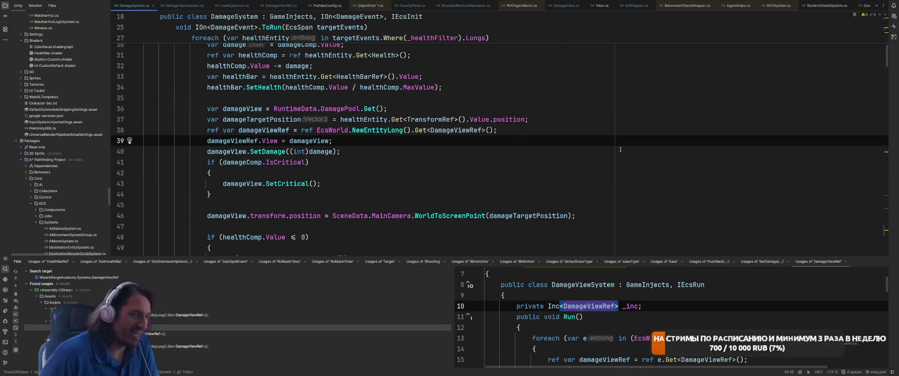
{"action": "key", "text": "Up"}
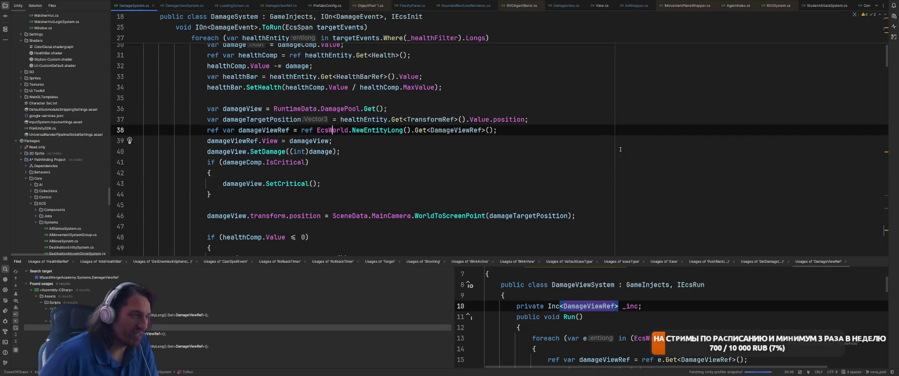
{"action": "key", "text": "End"}
{"action": "key", "text": "Return"}
{"action": "type", "text": "damageViewRef.ori"}
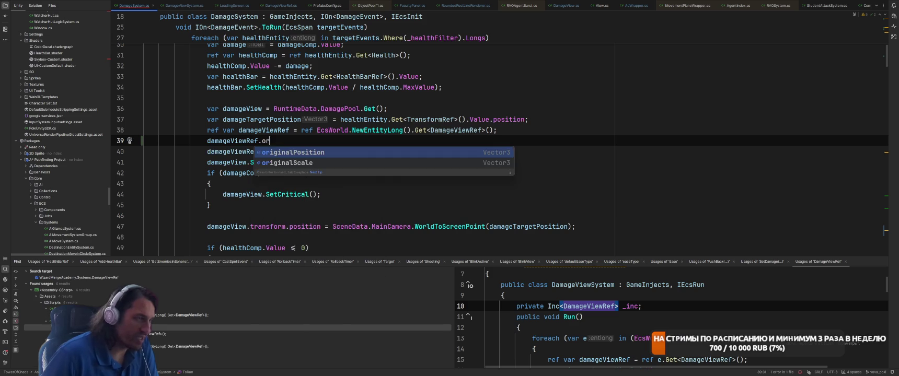
{"action": "key", "text": "Return"}
{"action": "type", "text": "= da"}
{"action": "key", "text": "Return"}
{"action": "key", "text": "Return"}
{"action": "type", "text": ";"}
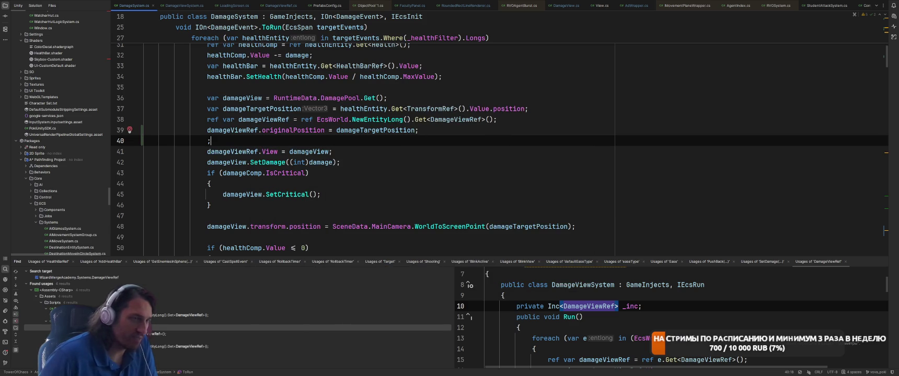
{"action": "key", "text": "BackSpace"}
In DamageViewSystem.cs, delete the commented-out rect-position line 20.
{"action": "key", "text": "ctrl+Tab"}
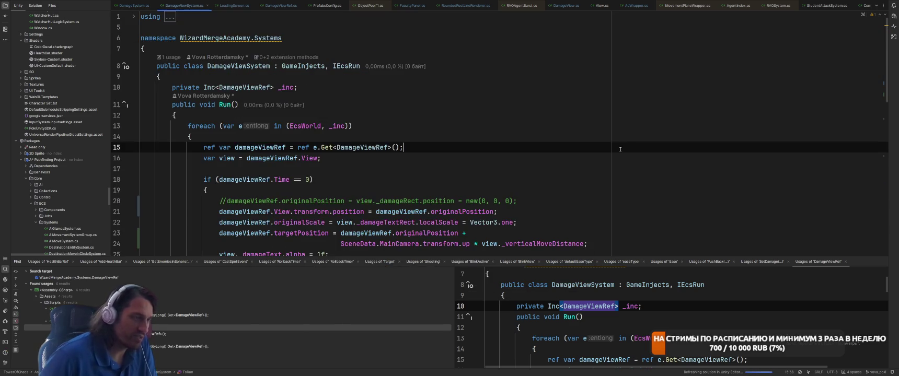
{"action": "scroll", "coordinate": [697, 140], "scroll_direction": "down", "scroll_amount": 2}
{"action": "left_click", "coordinate": [697, 146]}
{"action": "key", "text": "Up"}
{"action": "key", "text": "shift+Home"}
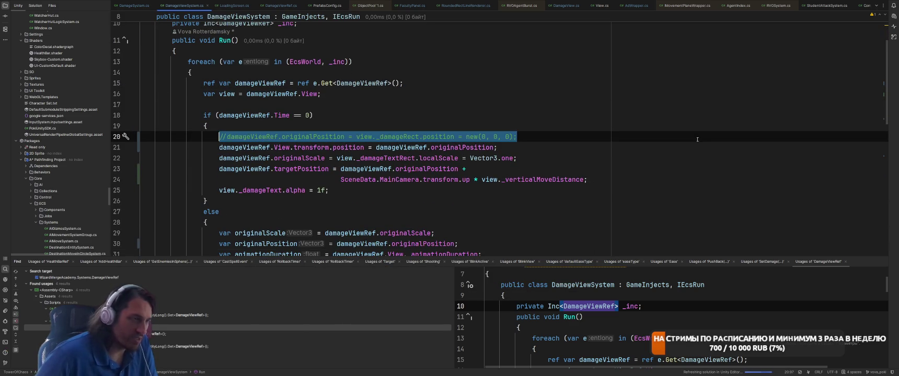
{"action": "key", "text": "BackSpace"}
{"action": "key", "text": "BackSpace"}
Review the rest of DamageViewSystem.cs, starting from the SceneData reference on line 23.
{"action": "left_click", "coordinate": [341, 169]}
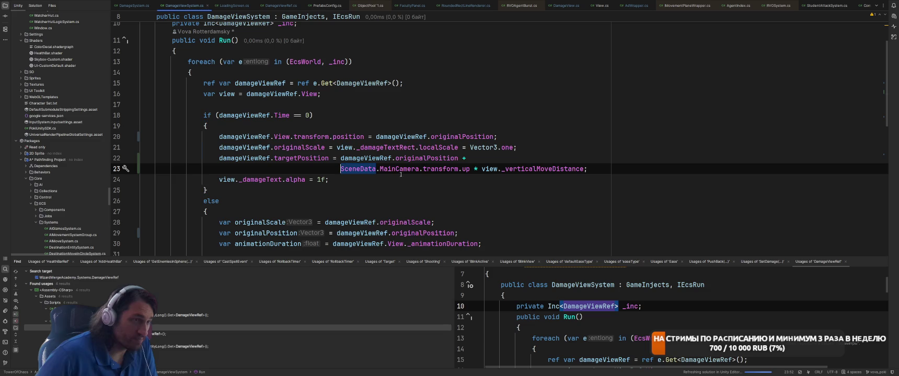
{"action": "scroll", "coordinate": [543, 185], "scroll_direction": "down", "scroll_amount": 4}
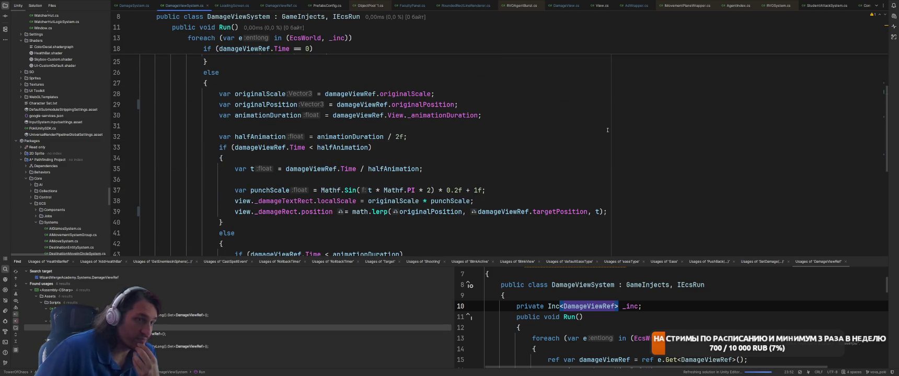
{"action": "scroll", "coordinate": [306, 231], "scroll_direction": "down", "scroll_amount": 4}
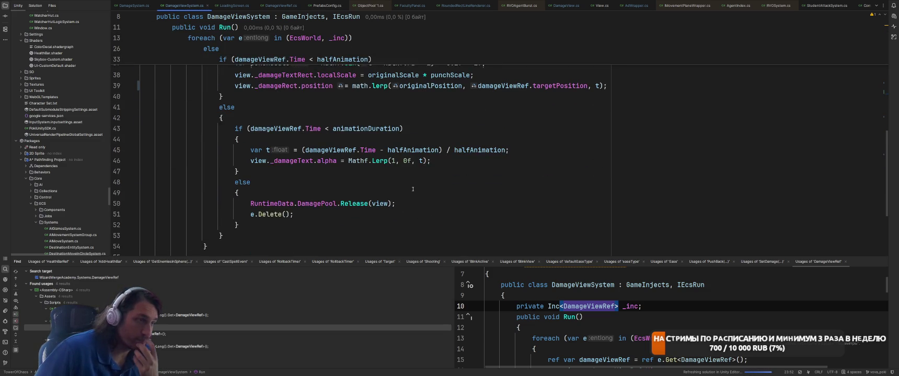
{"action": "scroll", "coordinate": [477, 174], "scroll_direction": "down", "scroll_amount": 2}
{"action": "left_click", "coordinate": [476, 171]}
{"action": "key", "text": "super+Tab"}
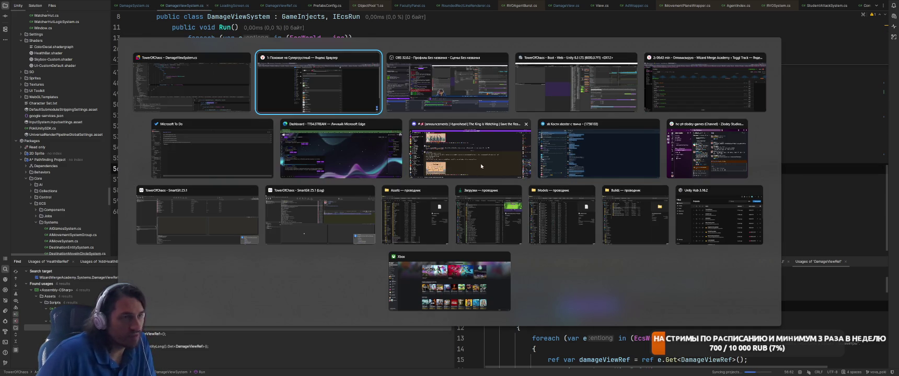
Dismiss the window overview and switch from Rider back to the Unity Editor.
{"action": "key", "text": "Escape"}
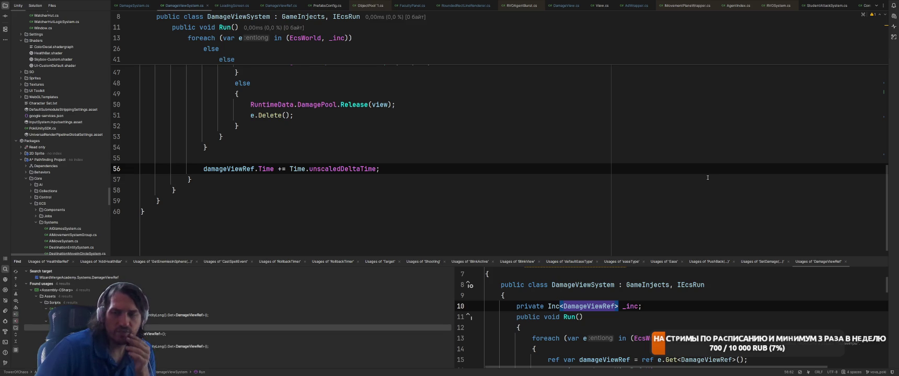
{"action": "key", "text": "alt+Tab"}
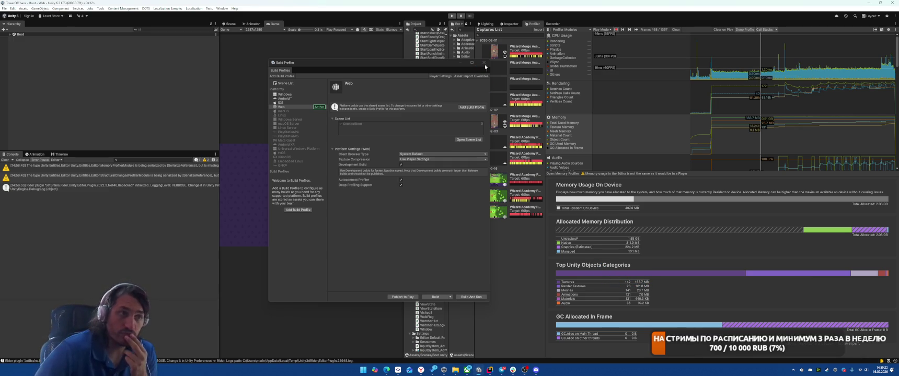
Close Build Profiles, enter Play mode, view the Profiler CPU Hierarchy, then clear recorded frames.
{"action": "left_click", "coordinate": [483, 63]}
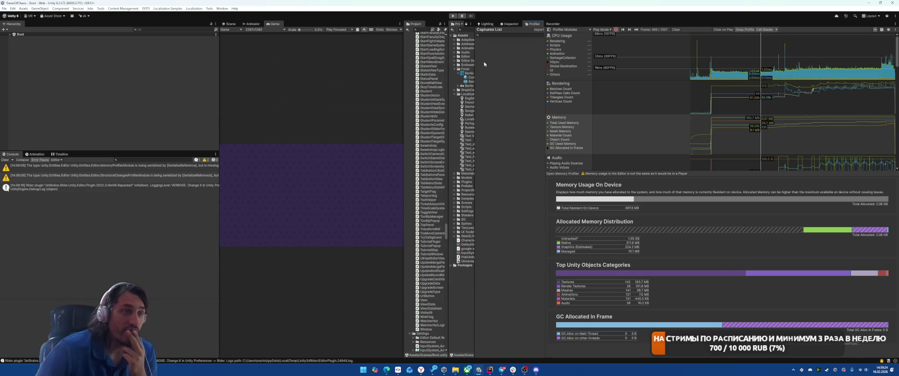
{"action": "left_click", "coordinate": [453, 16]}
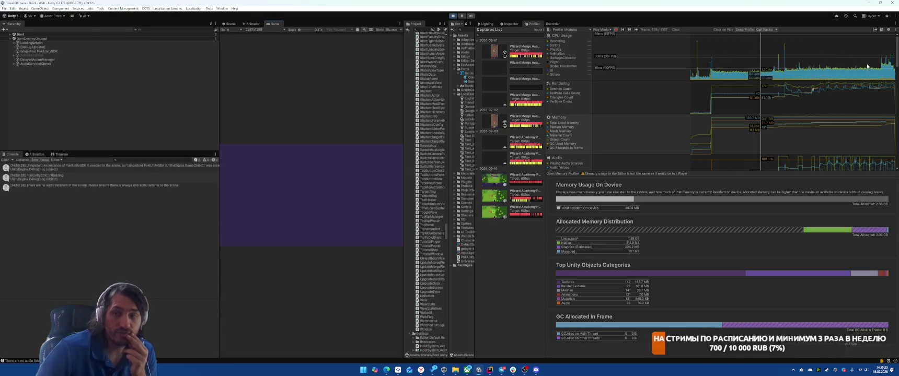
{"action": "left_click", "coordinate": [866, 67]}
{"action": "left_click", "coordinate": [865, 66]}
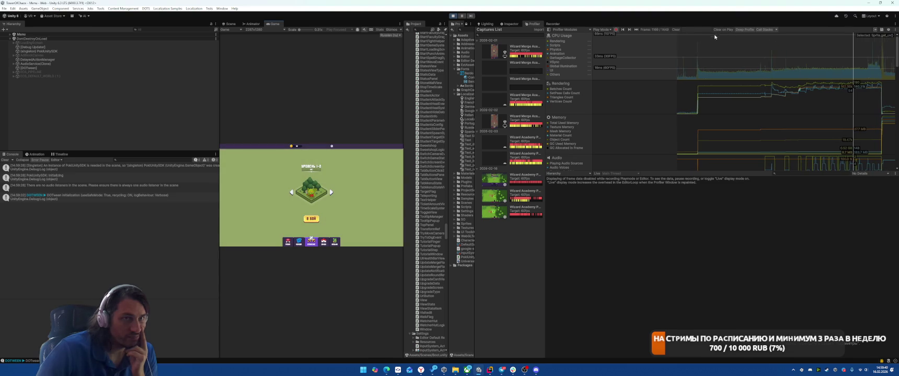
{"action": "left_click", "coordinate": [675, 29]}
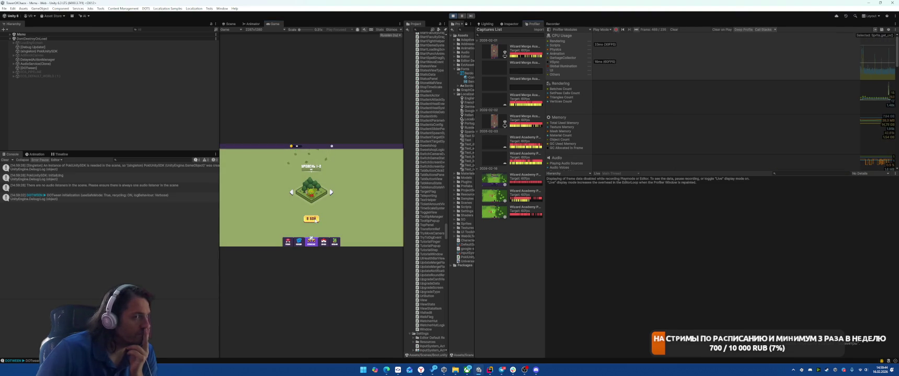
Start TheForest level and place two units on the grid.
{"action": "left_click", "coordinate": [493, 373]}
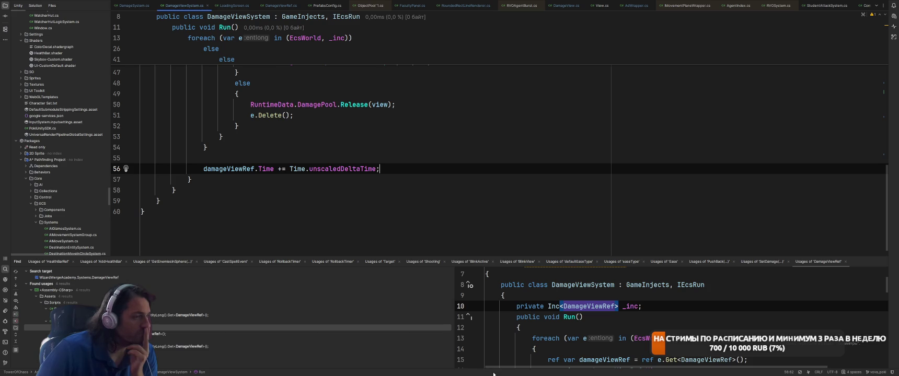
{"action": "scroll", "coordinate": [528, 239], "scroll_direction": "up", "scroll_amount": 5}
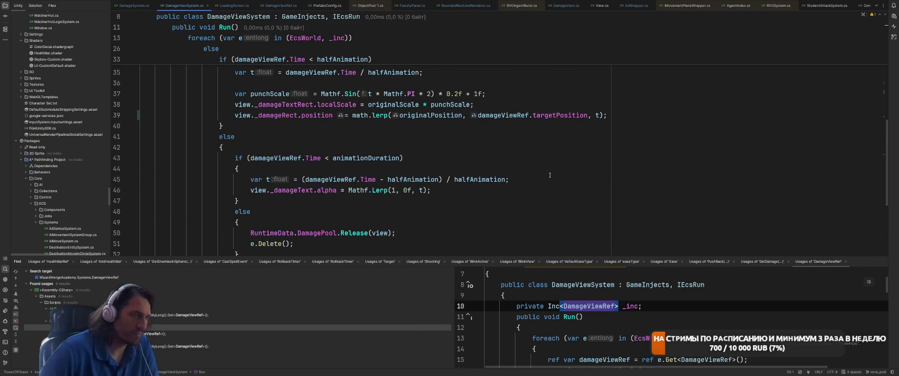
{"action": "key", "text": "alt+Tab"}
{"action": "left_click", "coordinate": [311, 219]}
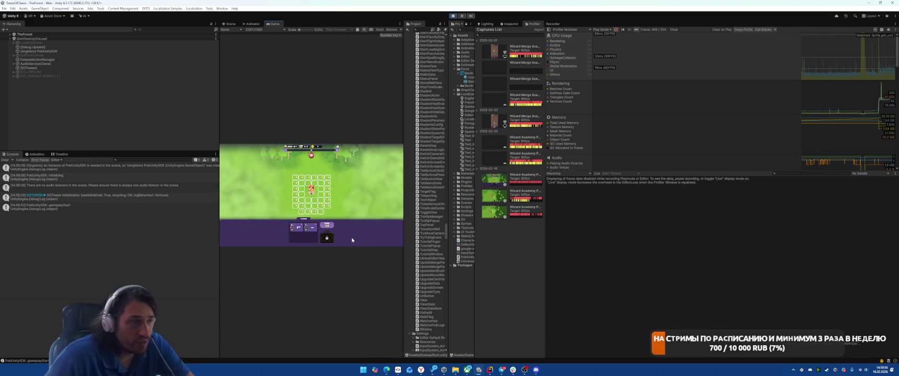
{"action": "left_click", "coordinate": [298, 226]}
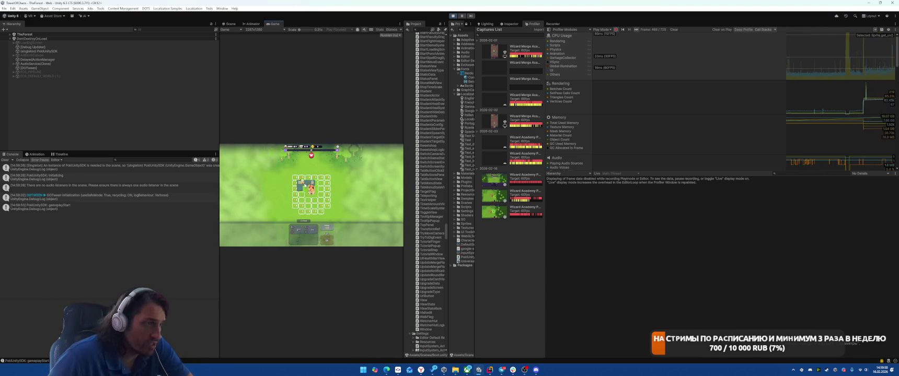
{"action": "left_click", "coordinate": [312, 228]}
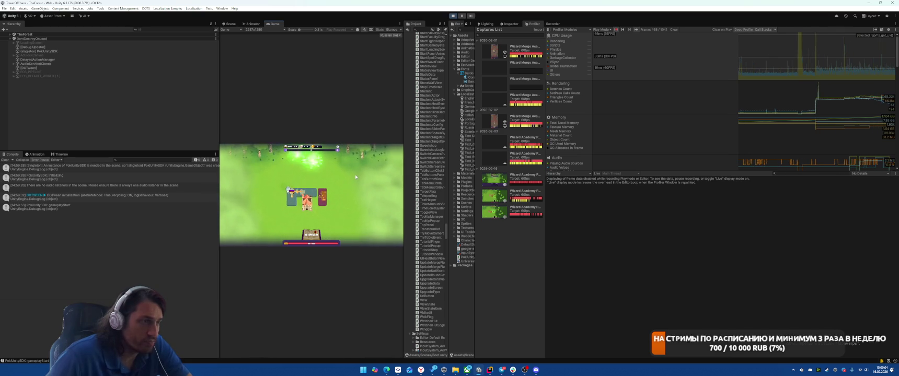
Pause and stop play mode, then return to DamageViewSystem.cs in Rider.
{"action": "left_click", "coordinate": [462, 16]}
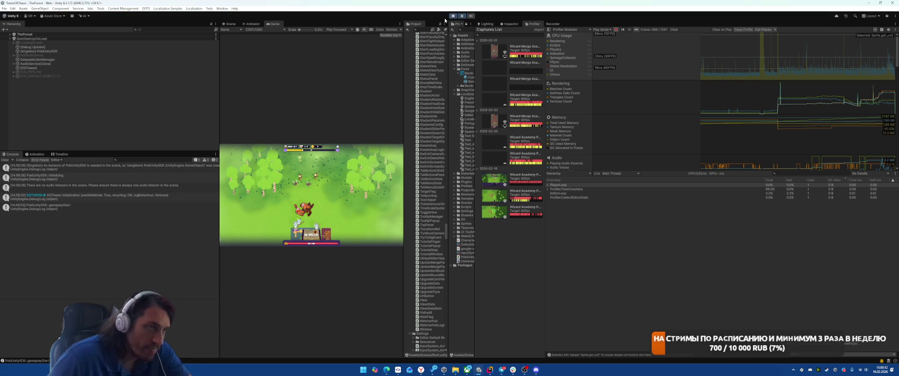
{"action": "left_click", "coordinate": [451, 16]}
{"action": "mouse_move", "coordinate": [490, 370]}
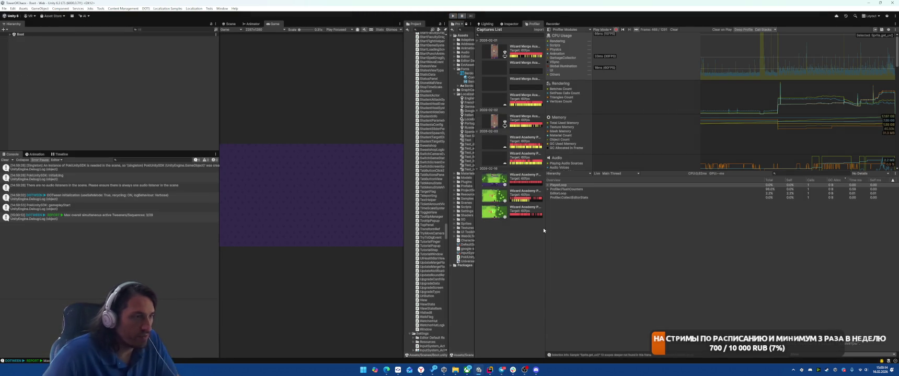
{"action": "left_click", "coordinate": [489, 345]}
{"action": "scroll", "coordinate": [577, 173], "scroll_direction": "up", "scroll_amount": 8}
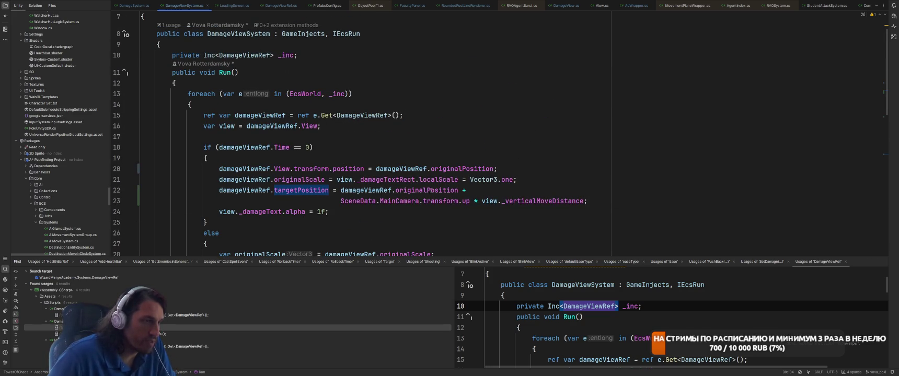
Find usages of originalPosition, open its DamageSystem assignment, then go to SetDamage's declaration in DamageView.
{"action": "right_click", "coordinate": [433, 190]}
{"action": "left_click", "coordinate": [460, 236]}
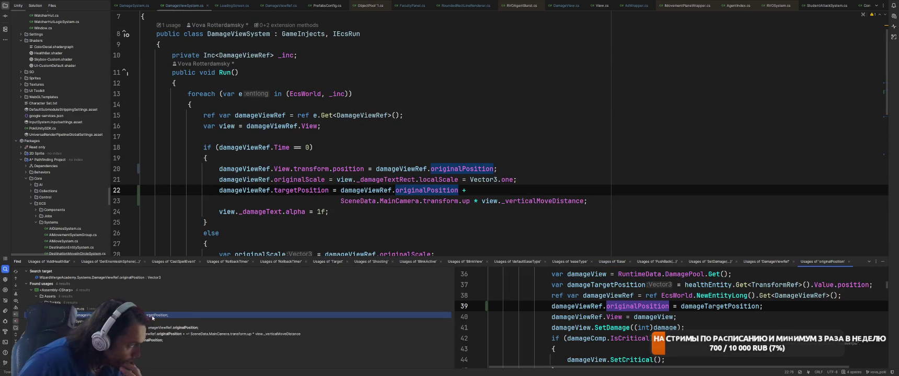
{"action": "double_click", "coordinate": [252, 315]}
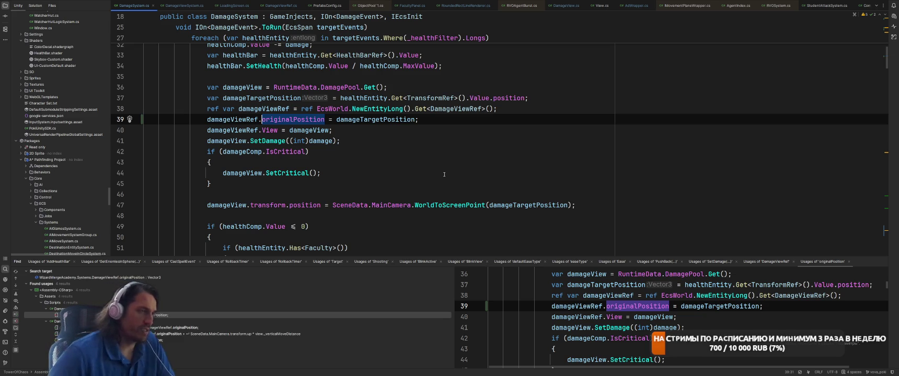
{"action": "left_click", "coordinate": [277, 141], "text": "ctrl"}
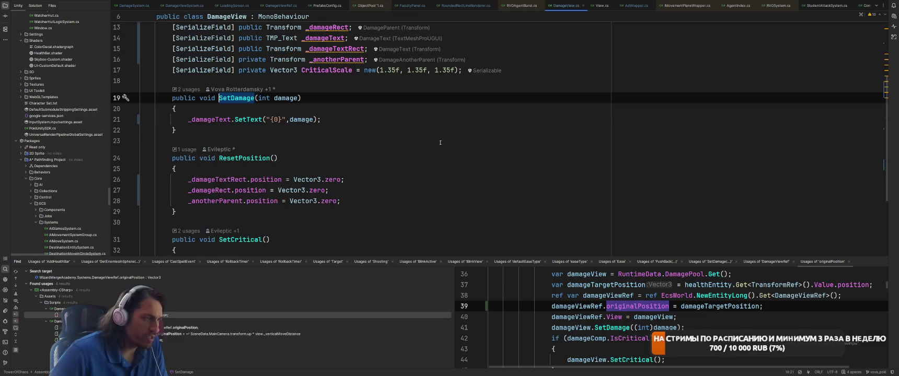
List ResetPosition usages and open its call in HogwartsDamageSystem.cs.
{"action": "scroll", "coordinate": [229, 197], "scroll_direction": "up", "scroll_amount": 5}
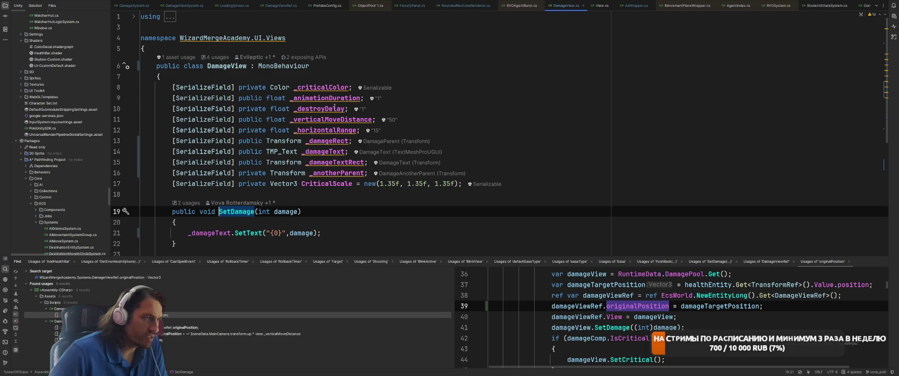
{"action": "scroll", "coordinate": [437, 129], "scroll_direction": "down", "scroll_amount": 8}
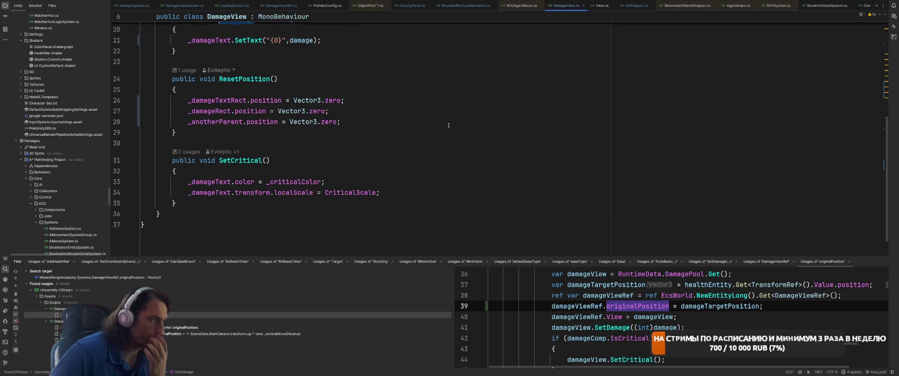
{"action": "scroll", "coordinate": [447, 128], "scroll_direction": "up", "scroll_amount": 3}
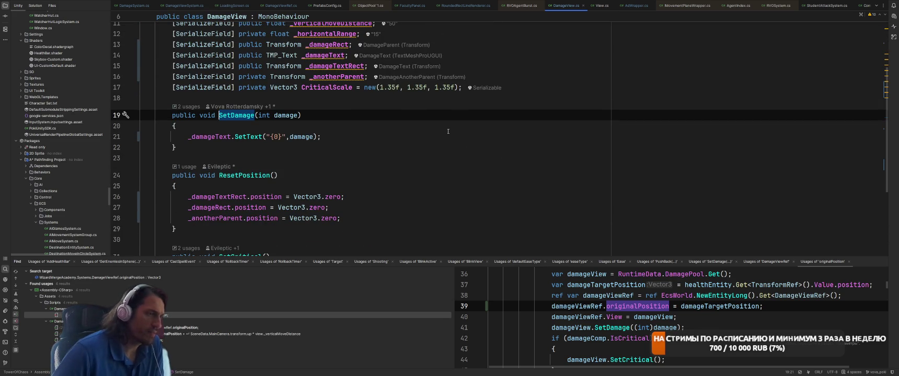
{"action": "left_click", "coordinate": [251, 178], "text": "ctrl"}
{"action": "left_click", "coordinate": [298, 219]}
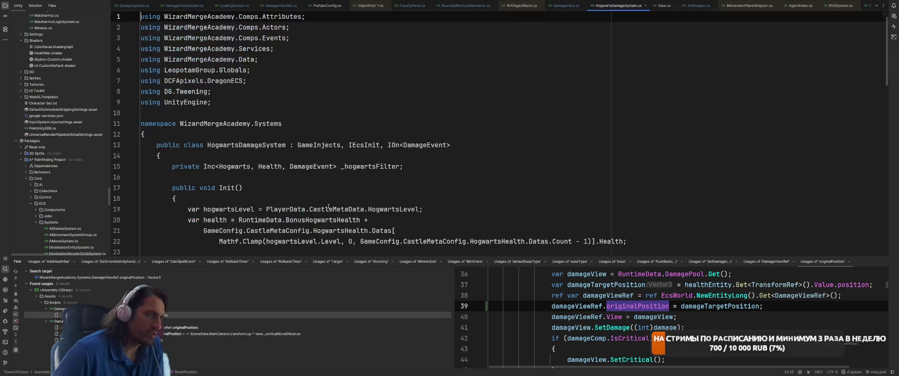
Go to ResetPosition's declaration in DamageView.cs and select the whole method.
{"action": "scroll", "coordinate": [444, 168], "scroll_direction": "up", "scroll_amount": 9}
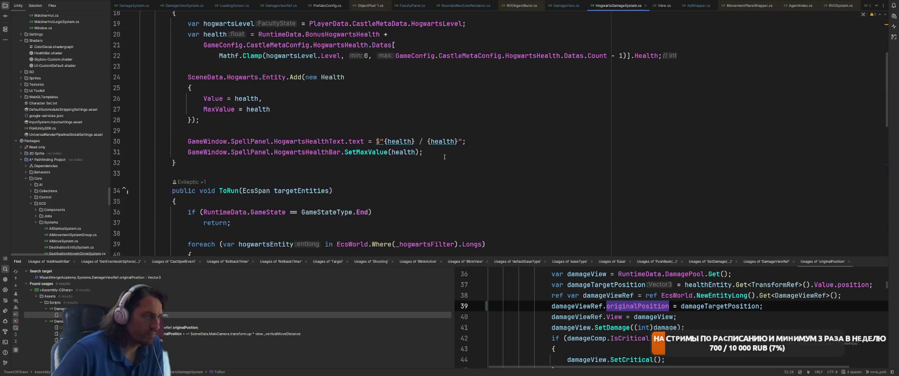
{"action": "scroll", "coordinate": [444, 159], "scroll_direction": "down", "scroll_amount": 5}
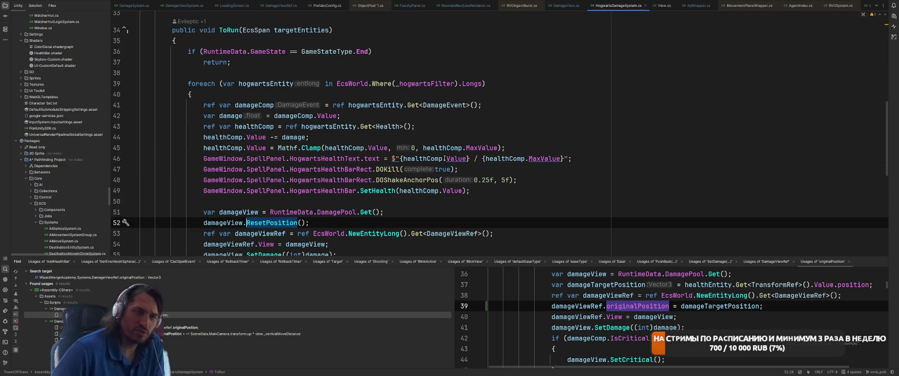
{"action": "scroll", "coordinate": [444, 158], "scroll_direction": "down", "scroll_amount": 3}
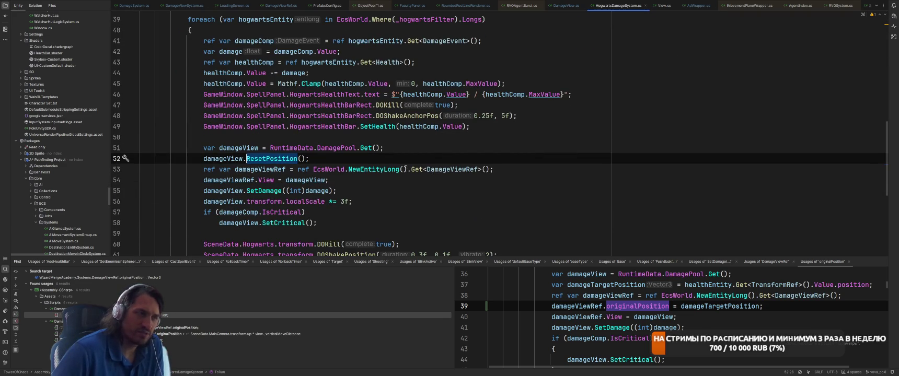
{"action": "left_click", "coordinate": [387, 161]}
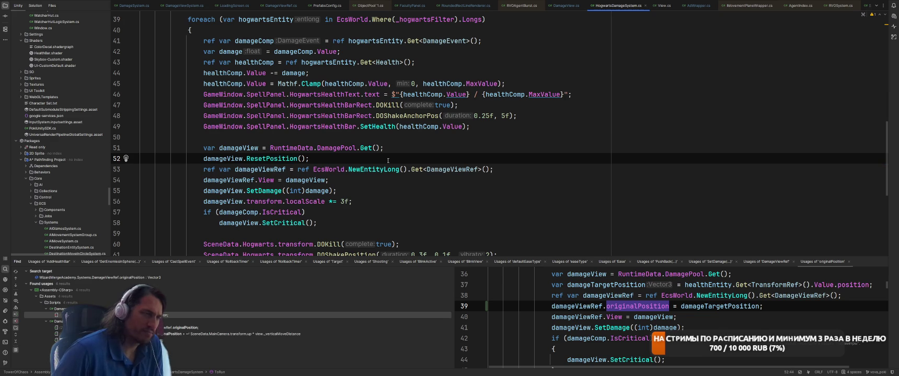
{"action": "left_click", "coordinate": [262, 161], "text": "ctrl"}
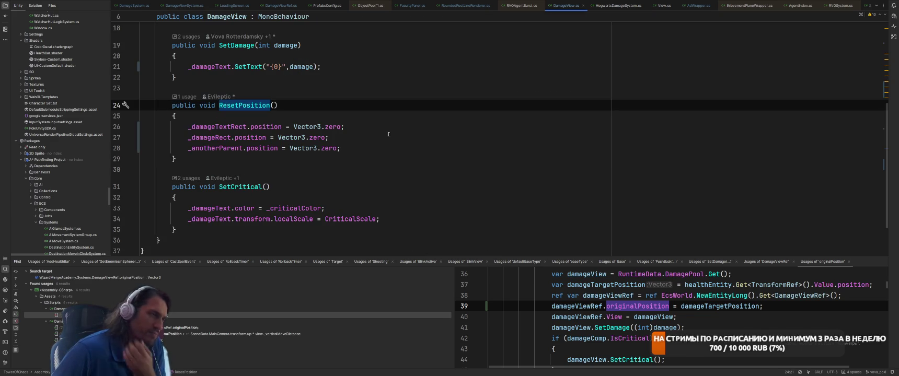
{"action": "scroll", "coordinate": [394, 155], "scroll_direction": "up", "scroll_amount": 4}
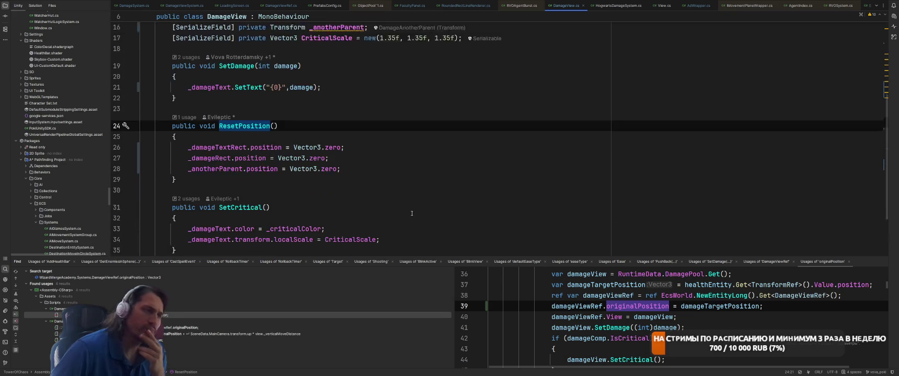
{"action": "scroll", "coordinate": [411, 212], "scroll_direction": "down", "scroll_amount": 2}
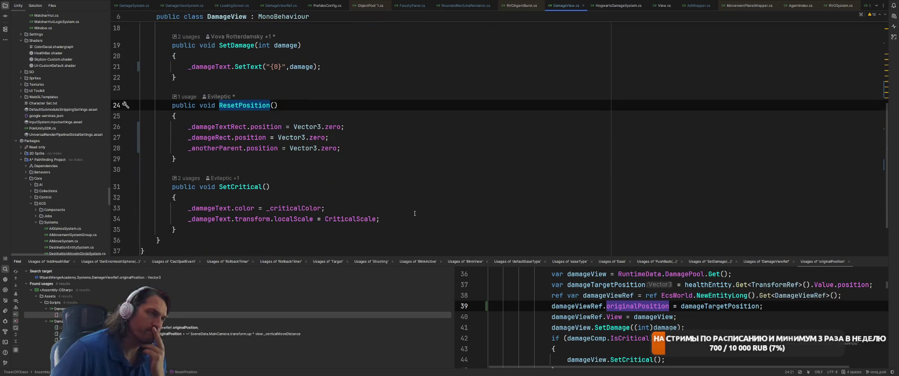
{"action": "key", "text": "ctrl+w"}
{"action": "key", "text": "ctrl+w"}
{"action": "key", "text": "ctrl+w"}
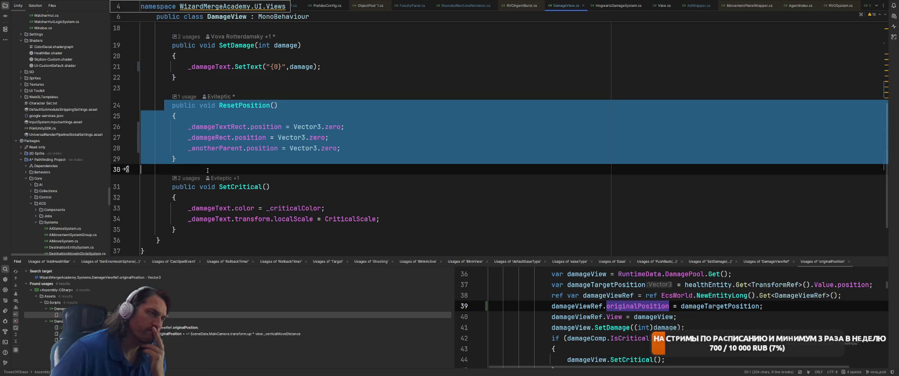
Delete the ResetPosition method and cut its call from HogwartsDamageSystem.
{"action": "key", "text": "Delete"}
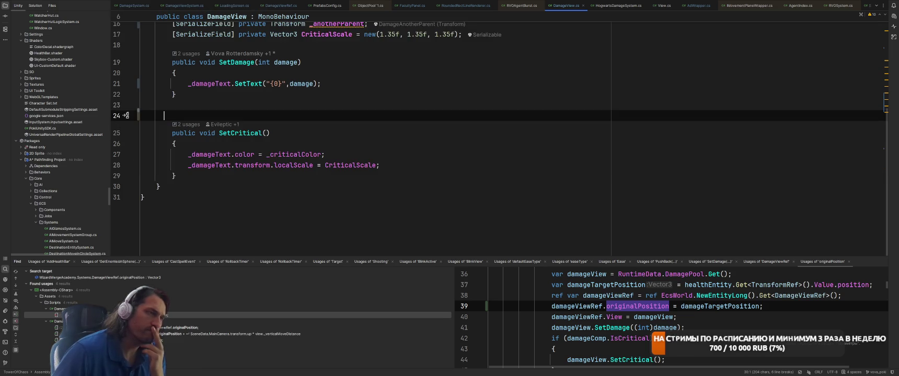
{"action": "scroll", "coordinate": [528, 54], "scroll_direction": "up", "scroll_amount": 3}
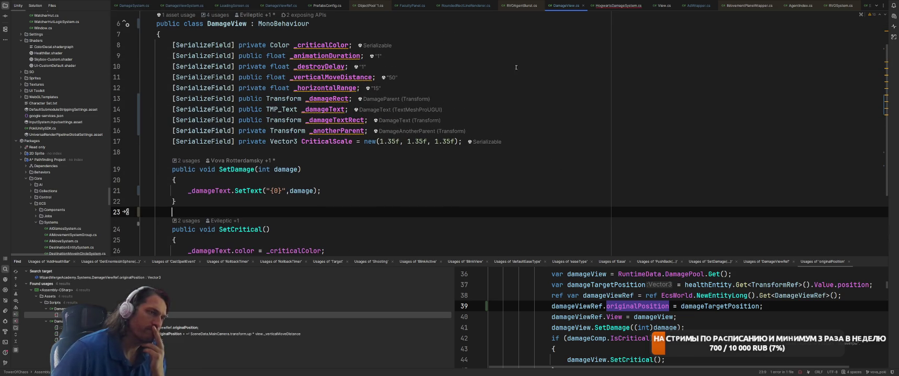
{"action": "key", "text": "ctrl+Tab"}
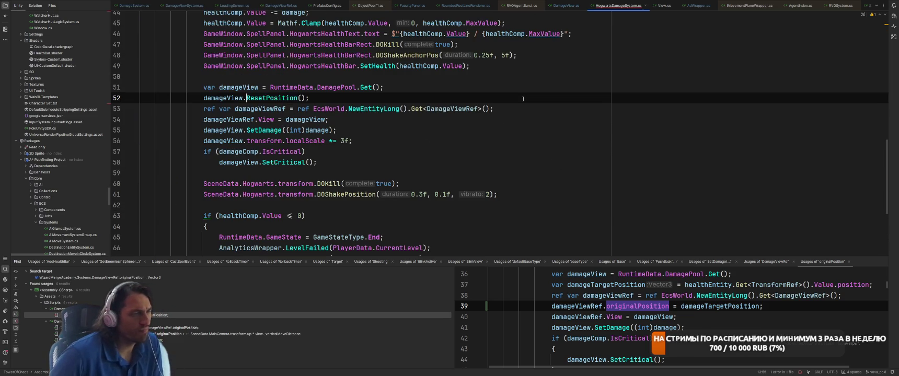
{"action": "key", "text": "ctrl+x"}
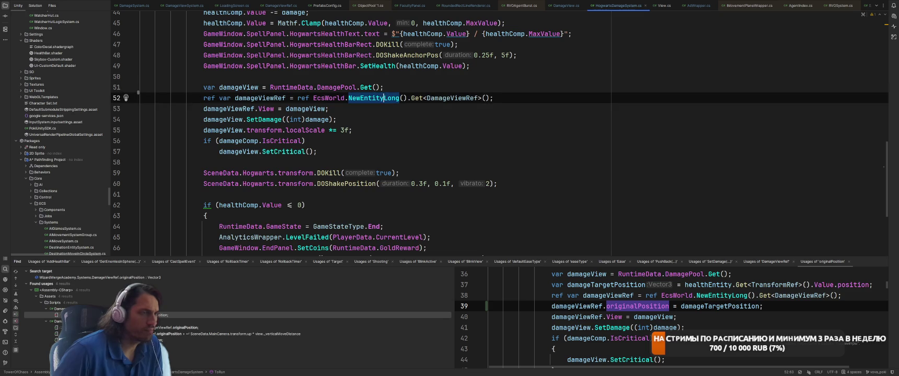
Add a damageViewRef.originalPosition assignment in its place using autocomplete.
{"action": "key", "text": "shift+Return"}
{"action": "type", "text": "d"}
{"action": "key", "text": "Return"}
{"action": "type", "text": ".tr"}
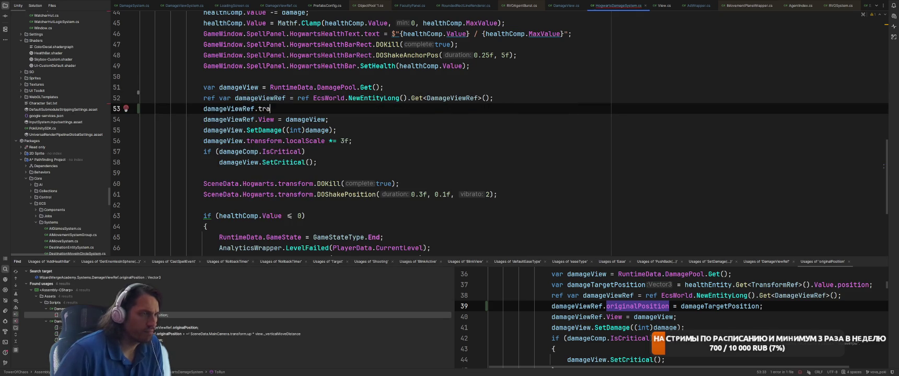
{"action": "key", "text": "BackSpace"}
{"action": "key", "text": "BackSpace"}
{"action": "type", "text": "orig"}
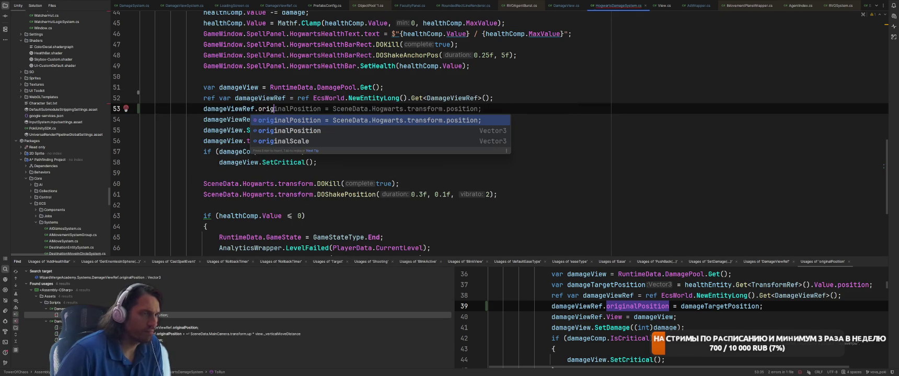
{"action": "key", "text": "Return"}
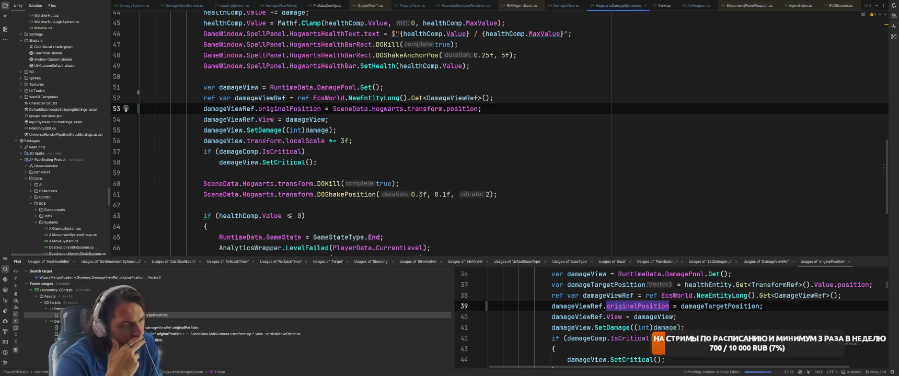
Review DamageView.cs, then open DamageViewSystem at the originalPosition usage.
{"action": "key", "text": "ctrl+Tab"}
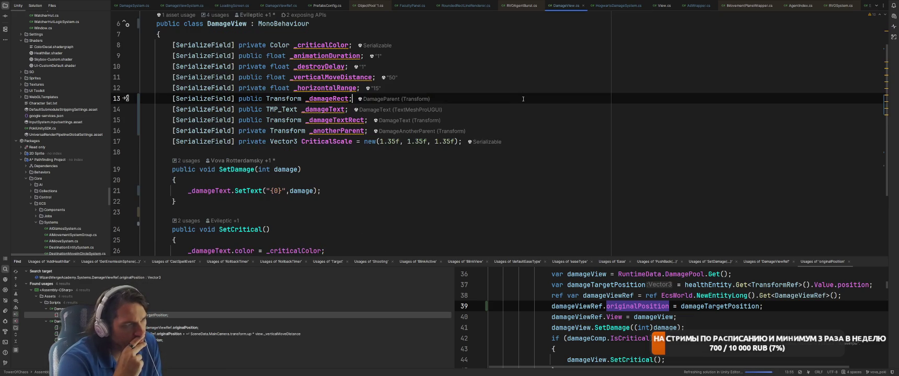
{"action": "key", "text": "ctrl+Tab"}
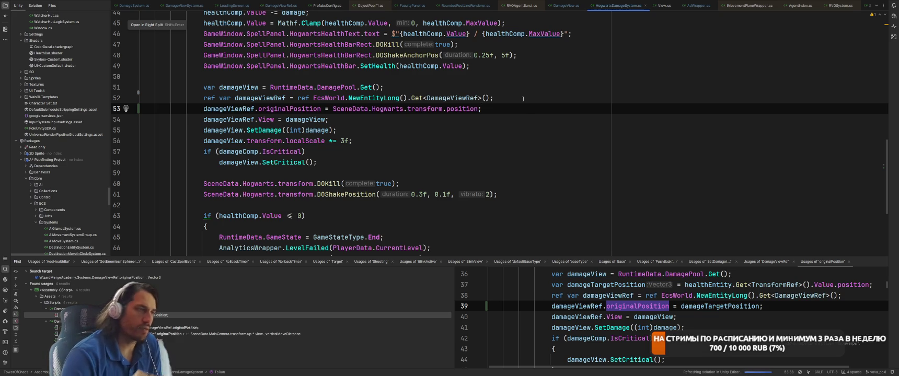
{"action": "key", "text": "ctrl+Tab"}
{"action": "scroll", "coordinate": [571, 136], "scroll_direction": "down", "scroll_amount": 3}
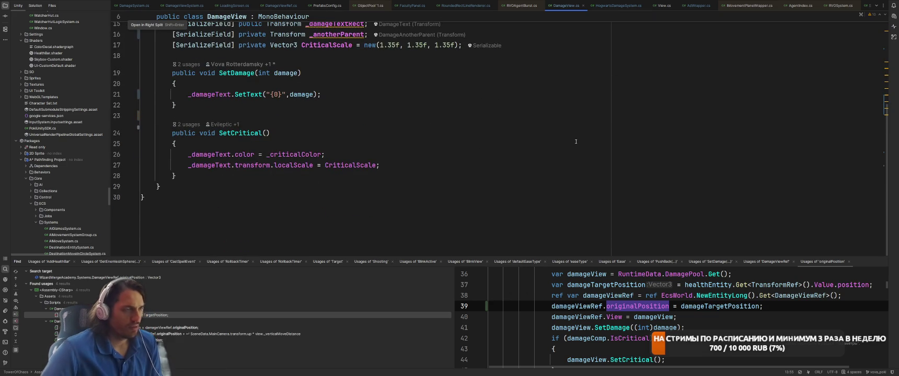
{"action": "scroll", "coordinate": [576, 142], "scroll_direction": "up", "scroll_amount": 4}
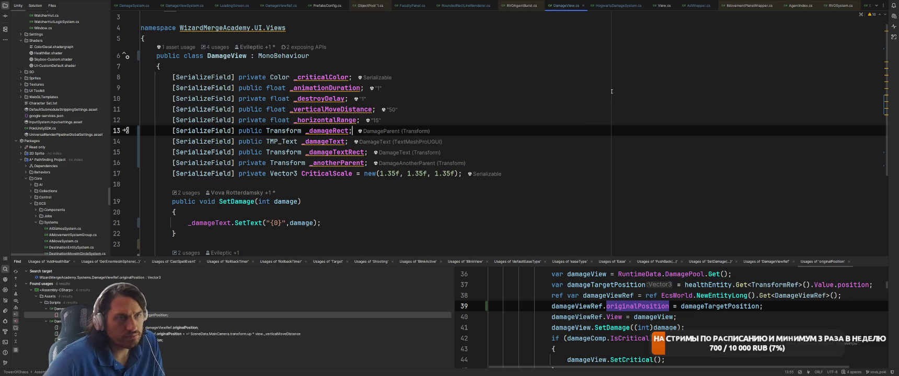
{"action": "key", "text": "ctrl+minus"}
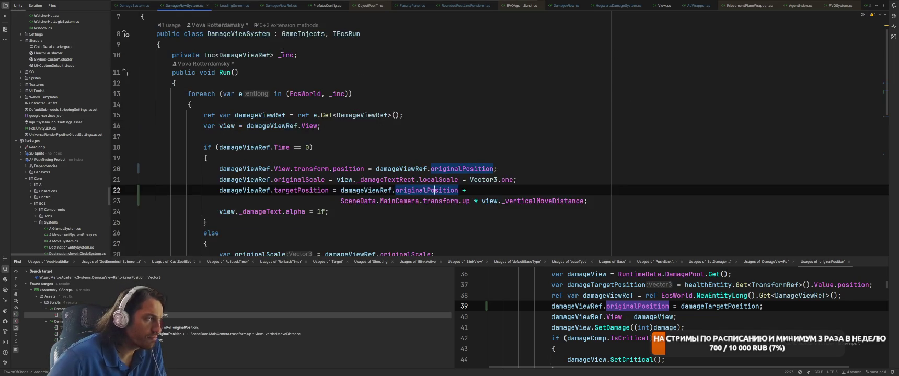
Inspect Time and the lerp call's _damageRect, originalPosition, targetPosition and t references.
{"action": "scroll", "coordinate": [479, 89], "scroll_direction": "down", "scroll_amount": 2}
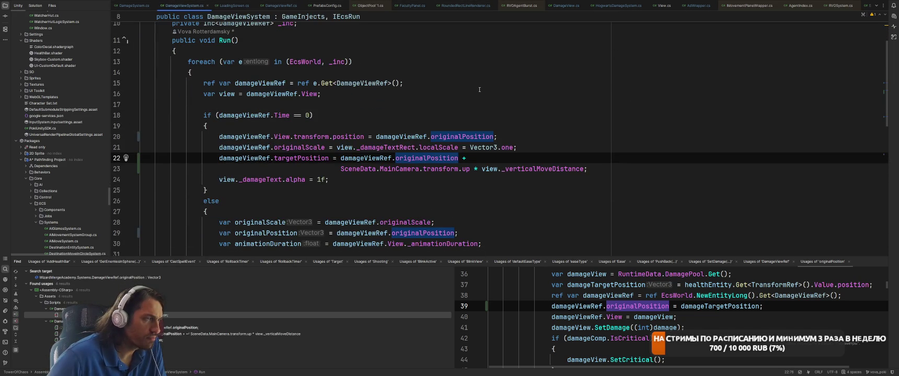
{"action": "left_click", "coordinate": [281, 115]}
{"action": "scroll", "coordinate": [447, 132], "scroll_direction": "down", "scroll_amount": 10}
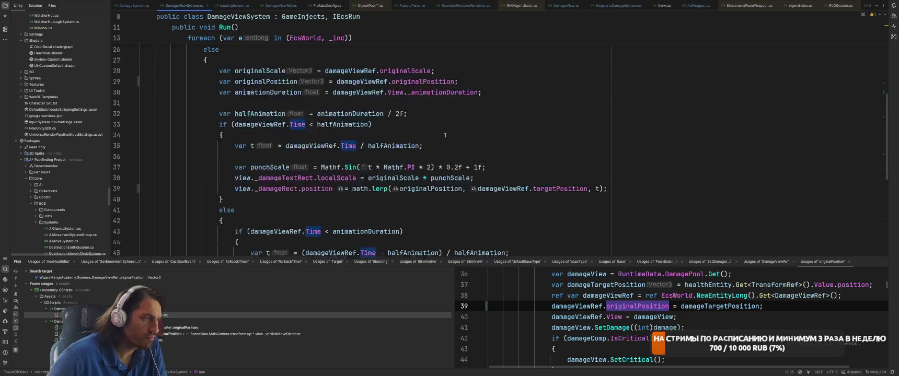
{"action": "scroll", "coordinate": [446, 133], "scroll_direction": "up", "scroll_amount": 4}
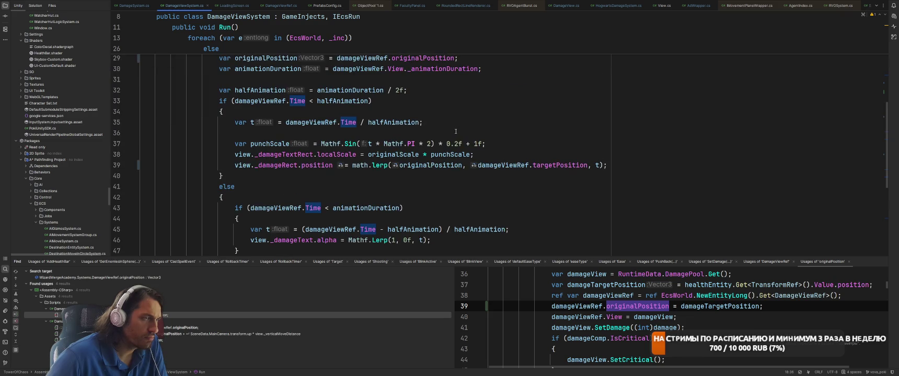
{"action": "scroll", "coordinate": [511, 109], "scroll_direction": "down", "scroll_amount": 1}
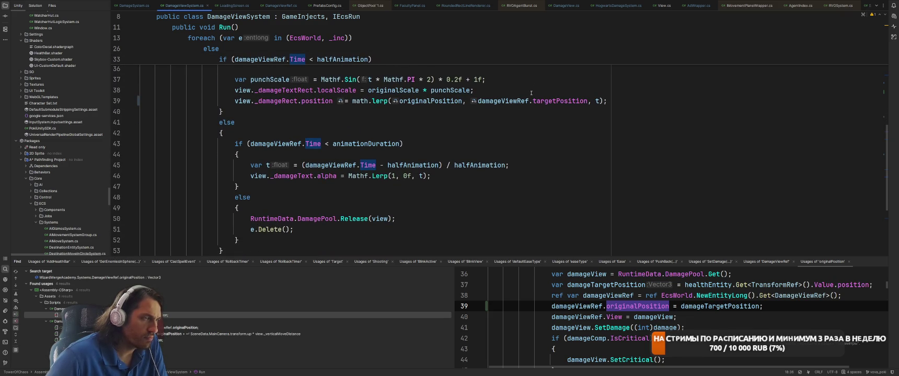
{"action": "scroll", "coordinate": [557, 160], "scroll_direction": "up", "scroll_amount": 2}
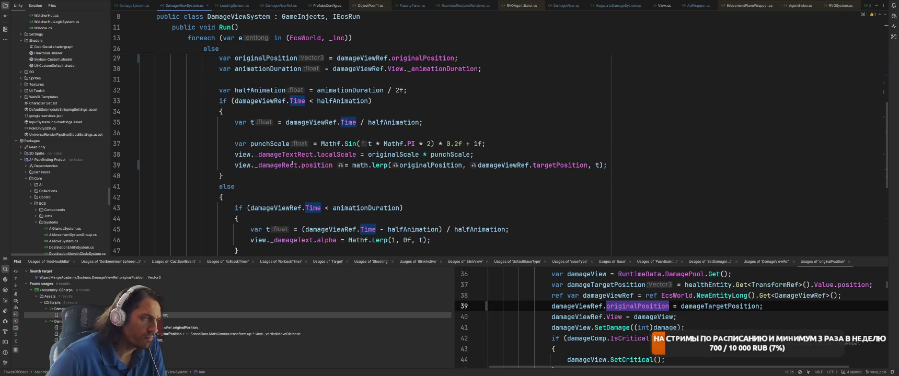
{"action": "left_click", "coordinate": [281, 165]}
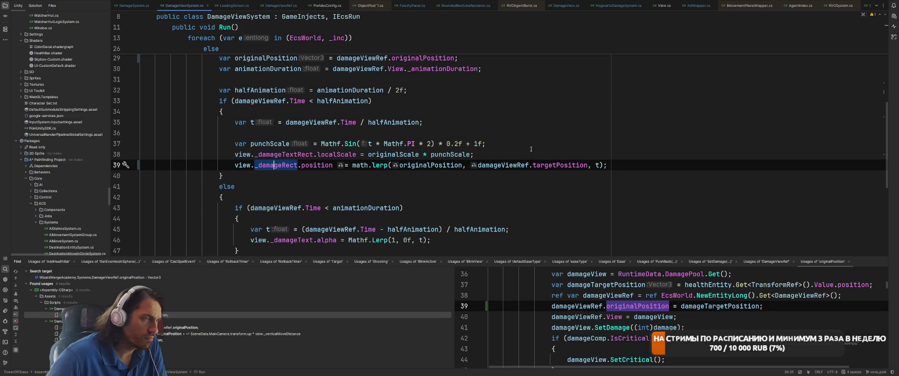
{"action": "left_click", "coordinate": [439, 165]}
{"action": "left_click", "coordinate": [589, 165]}
{"action": "left_click", "coordinate": [594, 166]}
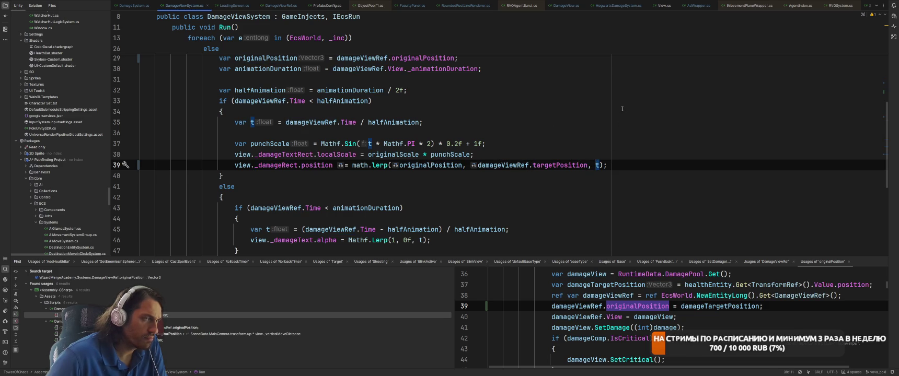
Delete the originalScale assignment from the Time == 0 branch.
{"action": "scroll", "coordinate": [586, 136], "scroll_direction": "up", "scroll_amount": 5}
{"action": "scroll", "coordinate": [553, 166], "scroll_direction": "down", "scroll_amount": 2}
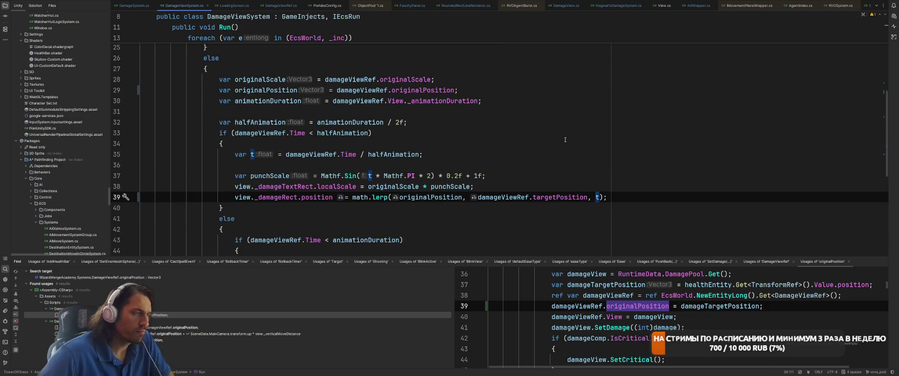
{"action": "scroll", "coordinate": [548, 138], "scroll_direction": "down", "scroll_amount": 3}
{"action": "scroll", "coordinate": [548, 138], "scroll_direction": "down", "scroll_amount": 3}
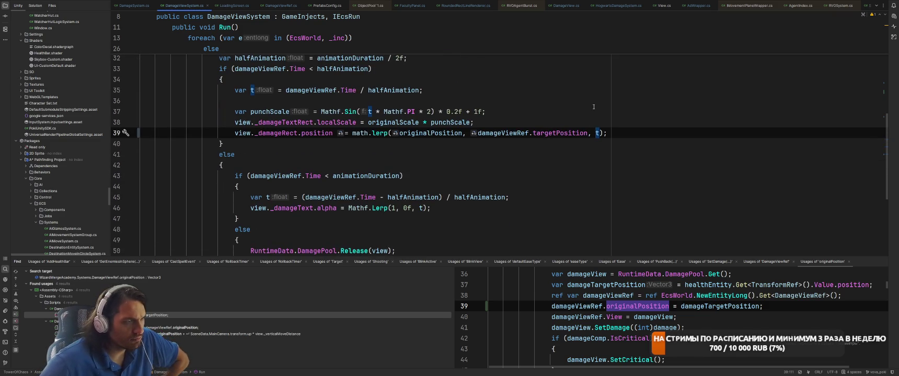
{"action": "scroll", "coordinate": [636, 174], "scroll_direction": "down", "scroll_amount": 3}
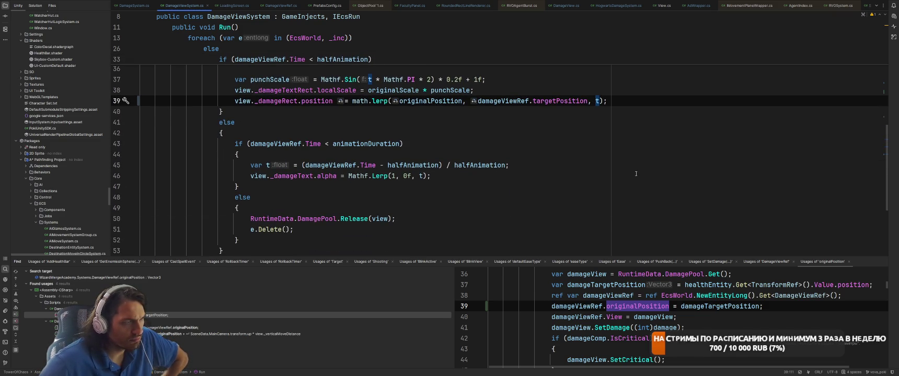
{"action": "scroll", "coordinate": [636, 174], "scroll_direction": "up", "scroll_amount": 8}
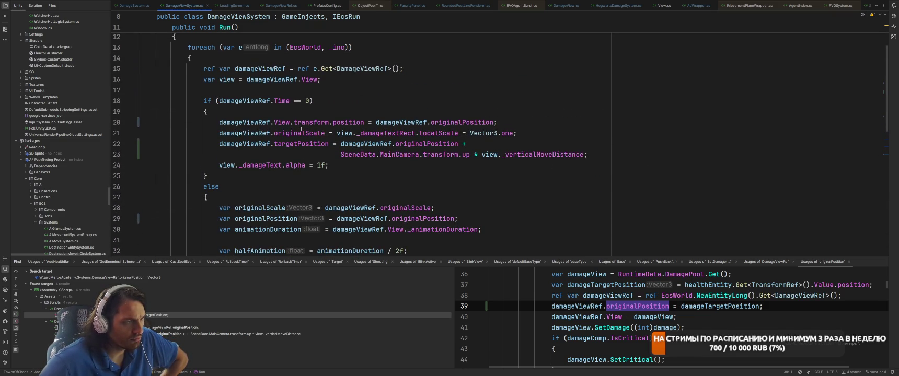
{"action": "left_click", "coordinate": [305, 132]}
{"action": "left_click", "coordinate": [547, 130]}
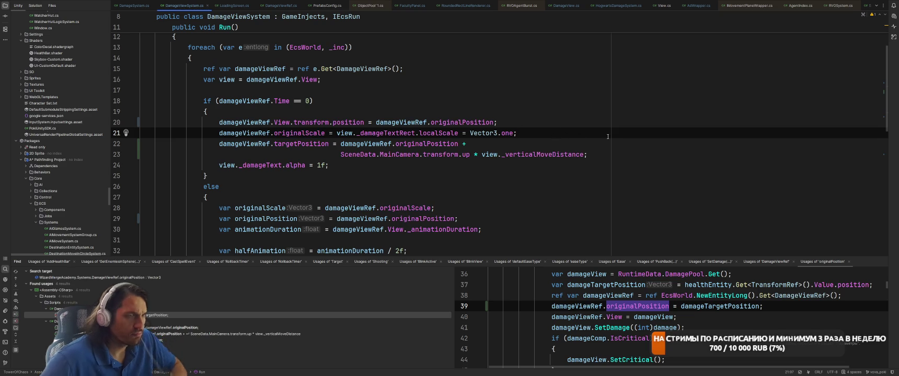
{"action": "key", "text": "shift+Home"}
{"action": "key", "text": "BackSpace"}
Join the wrapped targetPosition expression onto a single line.
{"action": "key", "text": "BackSpace"}
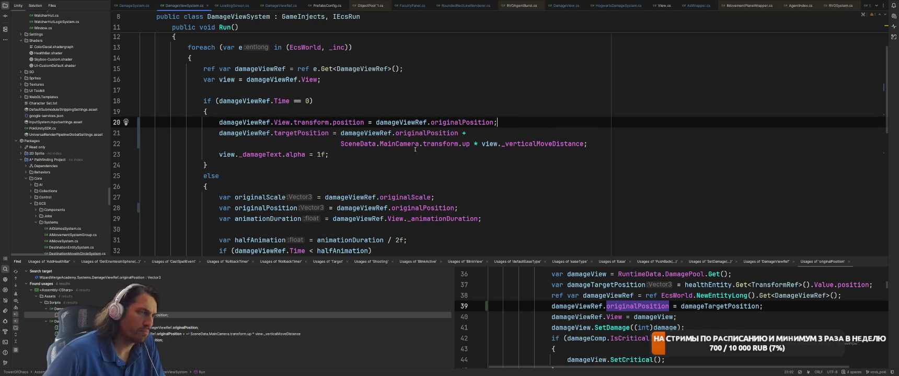
{"action": "key", "text": "Down"}
{"action": "key", "text": "Down"}
{"action": "key", "text": "Home"}
{"action": "key", "text": "BackSpace"}
{"action": "key", "text": "BackSpace"}
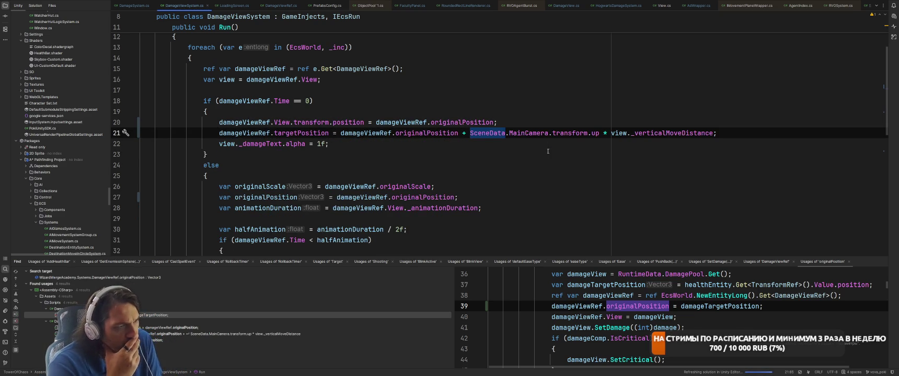
{"action": "scroll", "coordinate": [465, 133], "scroll_direction": "down", "scroll_amount": 3}
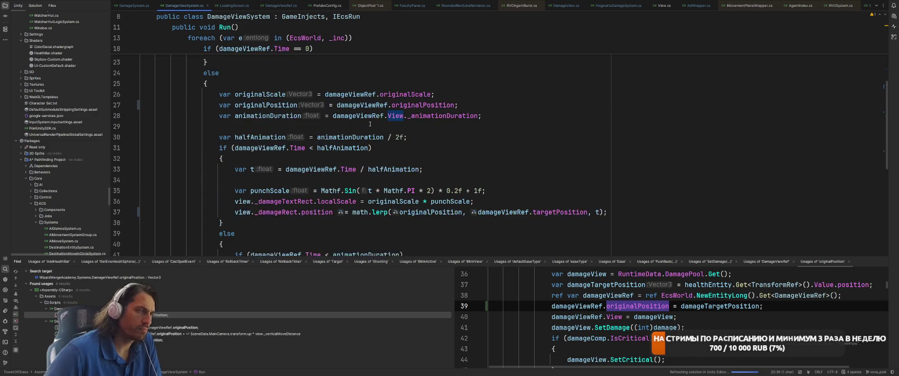
Replace _damageRect on line 37 with transform and check that line's references.
{"action": "double_click", "coordinate": [277, 207]}
{"action": "type", "text": "tr"}
{"action": "key", "text": "Return"}
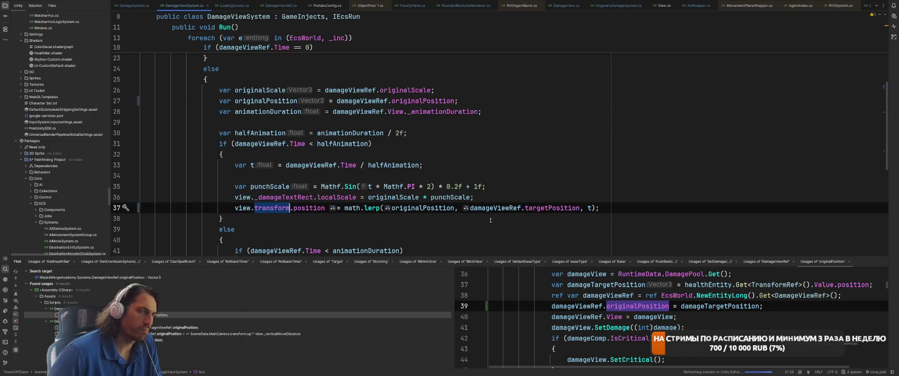
{"action": "key", "text": "Up"}
{"action": "key", "text": "Up"}
{"action": "key", "text": "Down"}
{"action": "key", "text": "Down"}
{"action": "key", "text": "Down"}
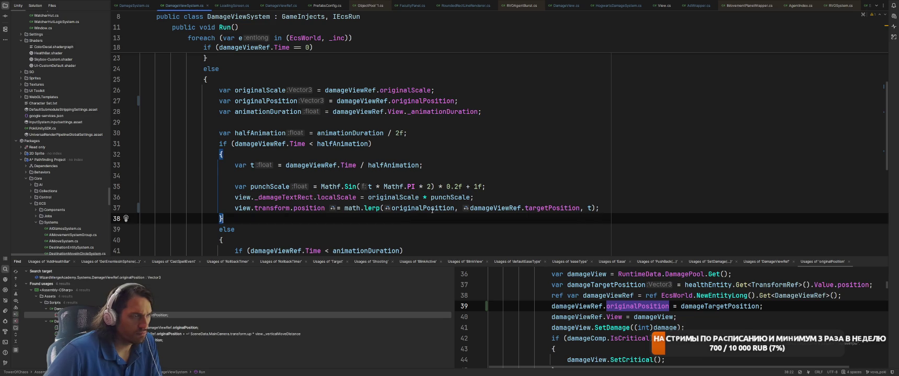
{"action": "left_click", "coordinate": [431, 208]}
{"action": "left_click", "coordinate": [527, 208]}
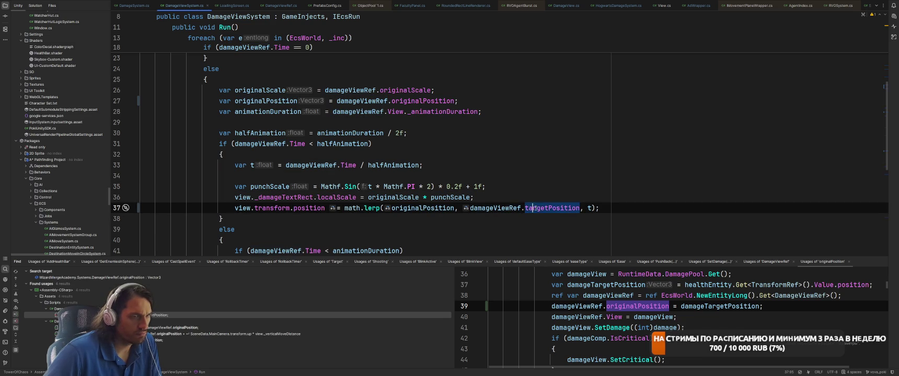
{"action": "left_click", "coordinate": [272, 208]}
{"action": "scroll", "coordinate": [504, 179], "scroll_direction": "up", "scroll_amount": 4}
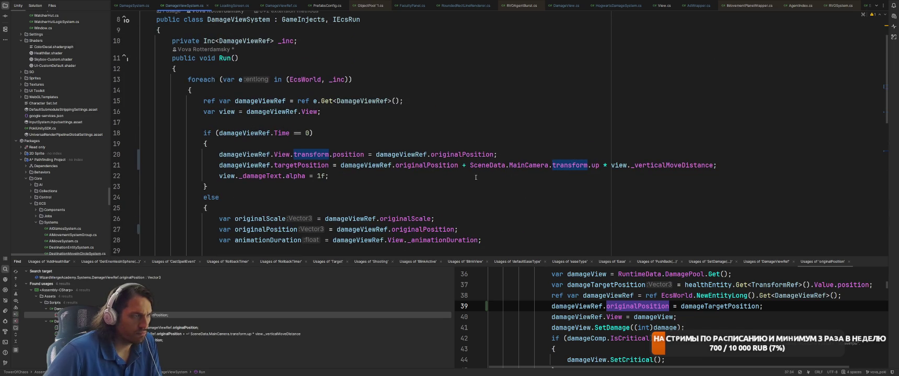
{"action": "scroll", "coordinate": [262, 157], "scroll_direction": "down", "scroll_amount": 3}
{"action": "left_click", "coordinate": [250, 239]}
{"action": "scroll", "coordinate": [308, 219], "scroll_direction": "up", "scroll_amount": 3}
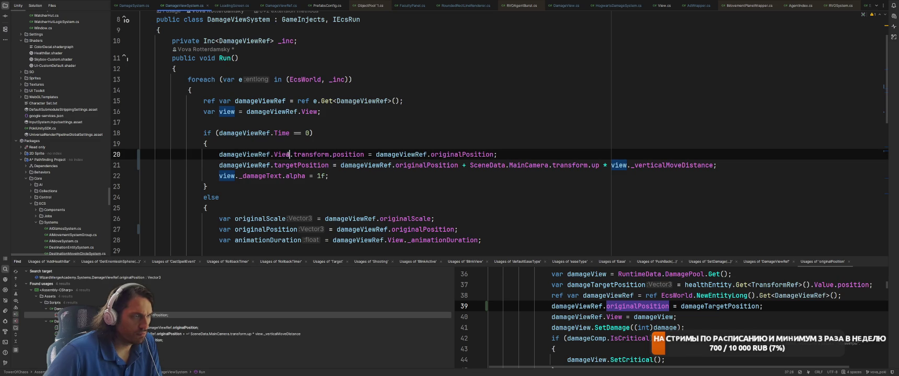
Replace damageViewRef.View on line 20 with view, then check originalScale usages.
{"action": "left_click_drag", "start_coordinate": [292, 154], "coordinate": [219, 155]}
{"action": "type", "text": "v"}
{"action": "key", "text": "Return"}
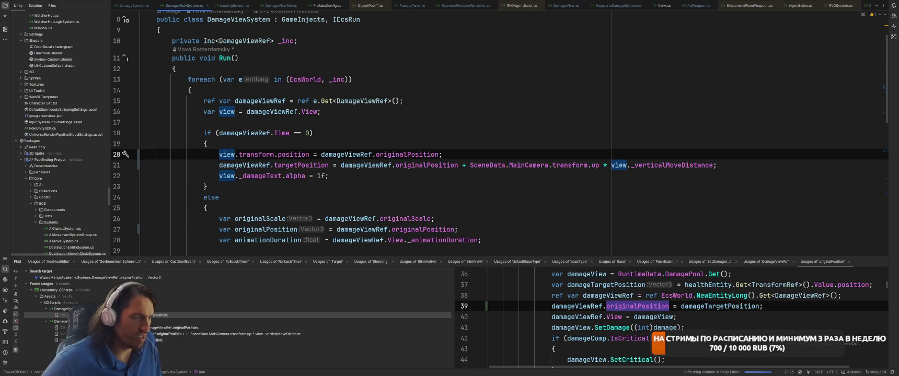
{"action": "left_click", "coordinate": [395, 218]}
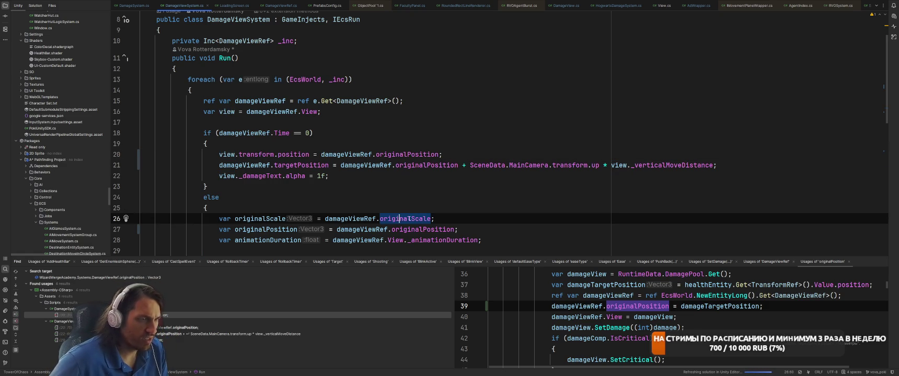
{"action": "scroll", "coordinate": [494, 172], "scroll_direction": "down", "scroll_amount": 4}
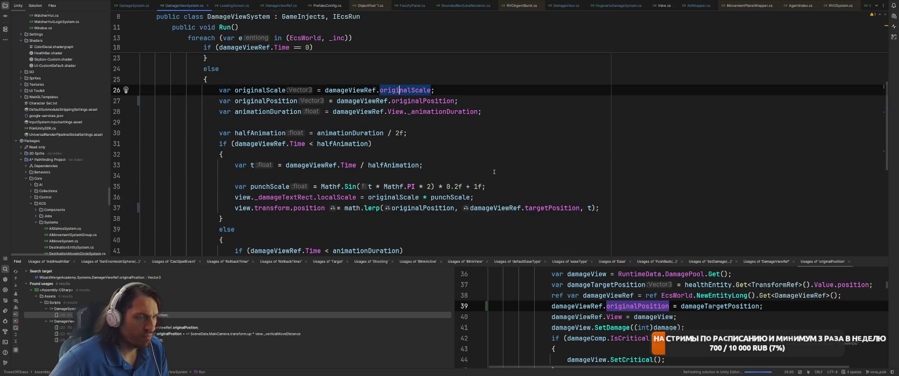
{"action": "left_click", "coordinate": [285, 90]}
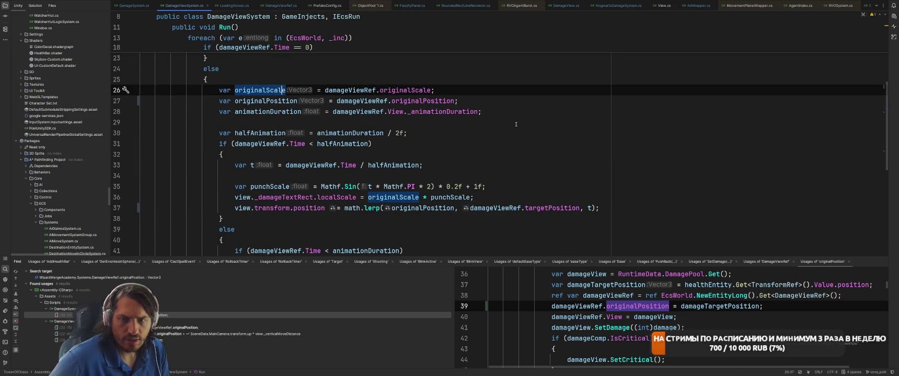
Navigate from DamageView to the HogwartsDamageSystem.cs script.
{"action": "key", "text": "ctrl+alt+Left"}
{"action": "key", "text": "ctrl+alt+Left"}
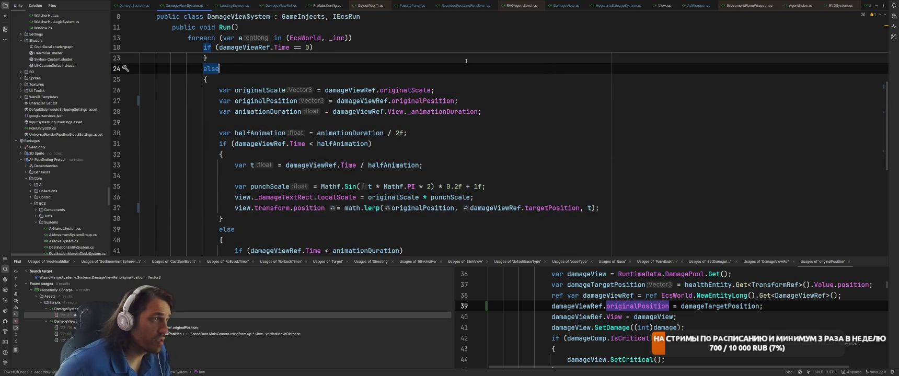
{"action": "scroll", "coordinate": [506, 77], "scroll_direction": "down", "scroll_amount": 3}
{"action": "scroll", "coordinate": [507, 77], "scroll_direction": "down", "scroll_amount": 1}
{"action": "key", "text": "ctrl+Tab"}
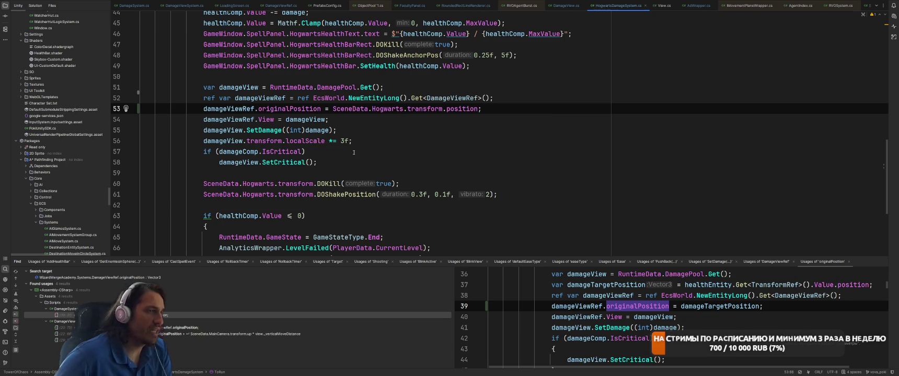
Move the localScale line above the SetDamage call and rename damageView to damageViewRef.
{"action": "left_click", "coordinate": [374, 138]}
{"action": "key", "text": "ctrl+shift+Up"}
{"action": "key", "text": "Home"}
{"action": "key", "text": "ctrl+Right"}
{"action": "key", "text": "Left"}
{"action": "type", "text": "Ref"}
Rewrite the line as damageViewRef.originalScale = Vector3.one * 3f.
{"action": "key", "text": "ctrl+w"}
{"action": "key", "text": "ctrl+w"}
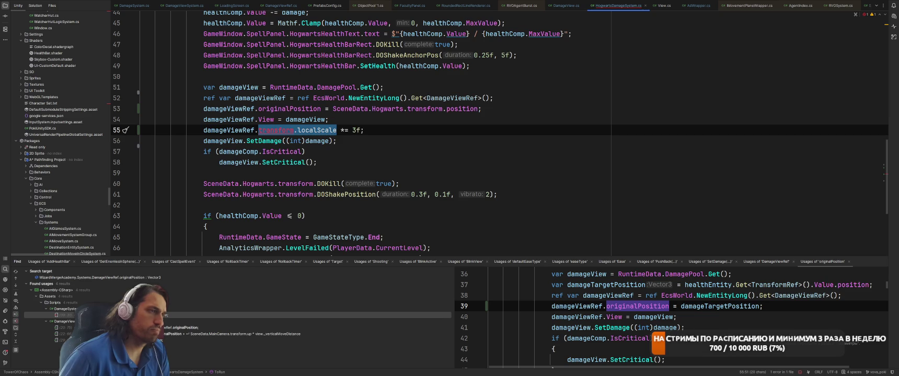
{"action": "key", "text": "BackSpace"}
{"action": "type", "text": "original"}
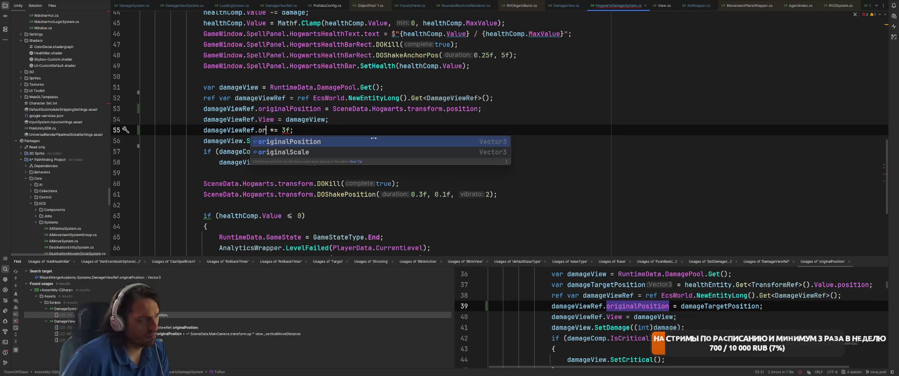
{"action": "key", "text": "Return"}
{"action": "key", "text": "Right"}
{"action": "key", "text": "Delete"}
{"action": "type", "text": "Vector3.one"}
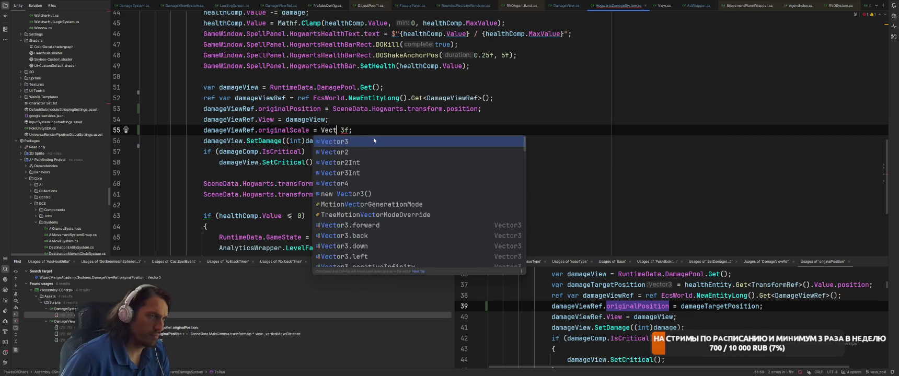
{"action": "type", "text": " *"}
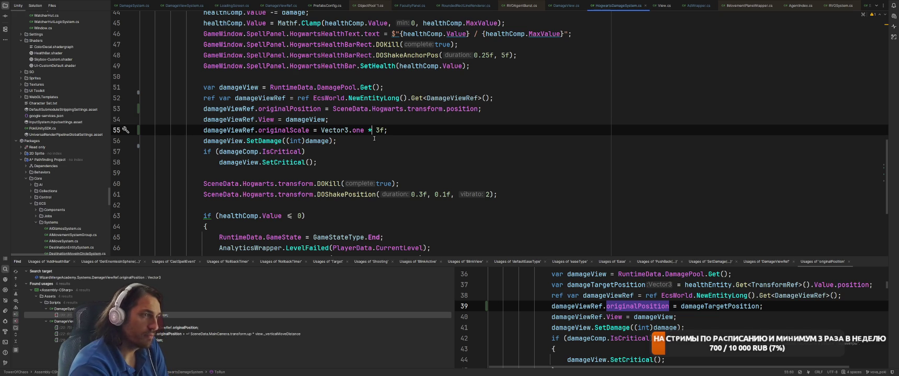
Cycle through the DamageView, DamageViewSystem and HogwartsDamageSystem scripts.
{"action": "key", "text": "ctrl+Tab"}
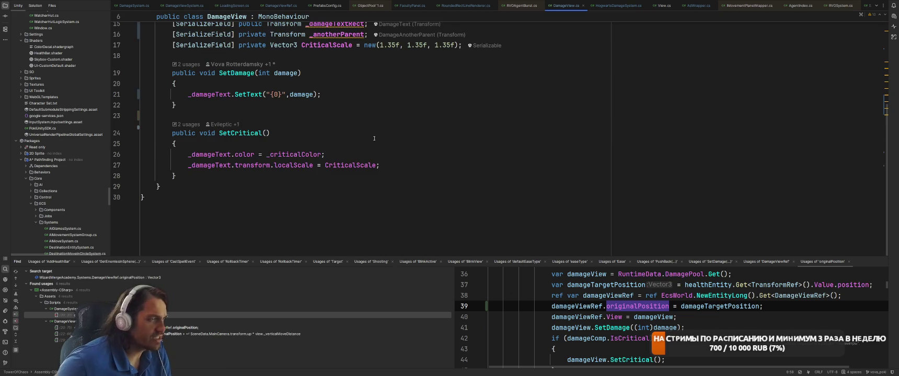
{"action": "key", "text": "ctrl+Tab"}
{"action": "key", "text": "ctrl+alt+Left"}
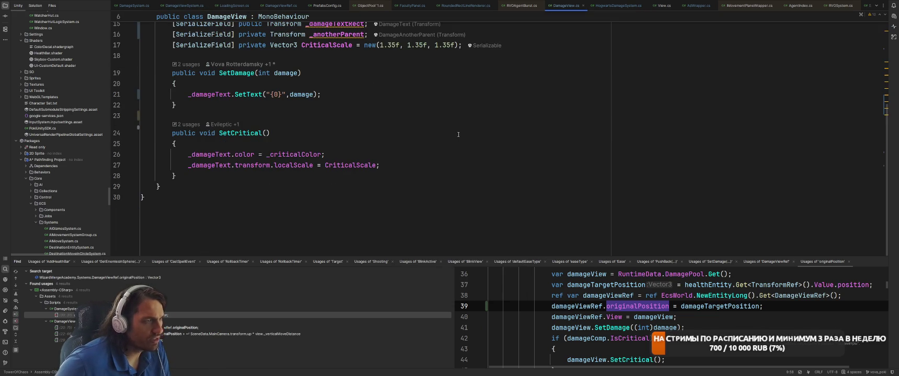
{"action": "key", "text": "ctrl+alt+Left"}
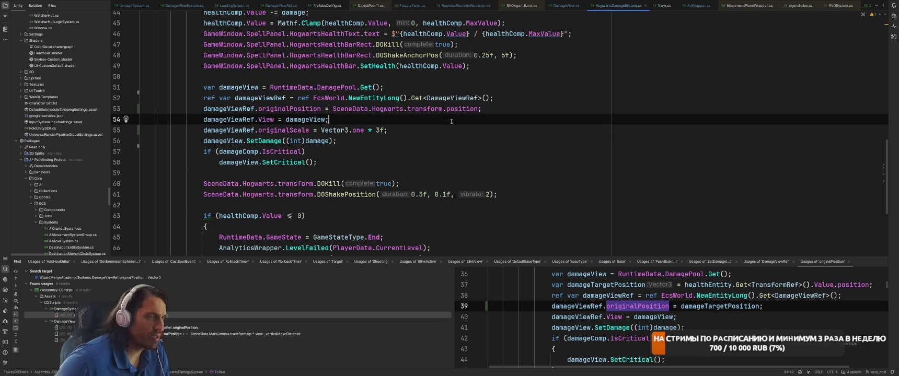
{"action": "key", "text": "ctrl+alt+Right"}
{"action": "key", "text": "ctrl+Tab"}
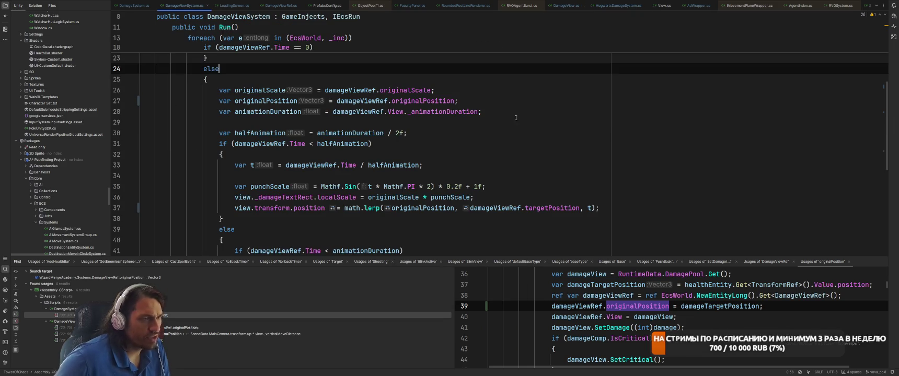
Review the _damageTextRect scaling code on lines 36–37, then switch to Unity.
{"action": "left_click", "coordinate": [272, 197]}
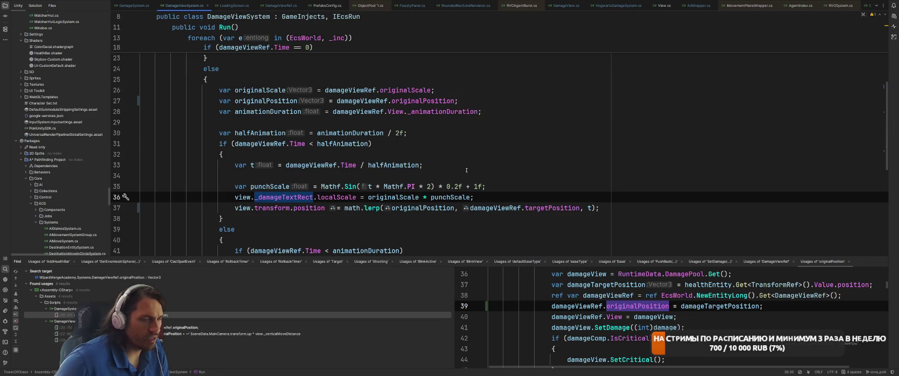
{"action": "key", "text": "ctrl+Right"}
{"action": "key", "text": "Down"}
{"action": "key", "text": "Up"}
{"action": "key", "text": "ctrl+Tab"}
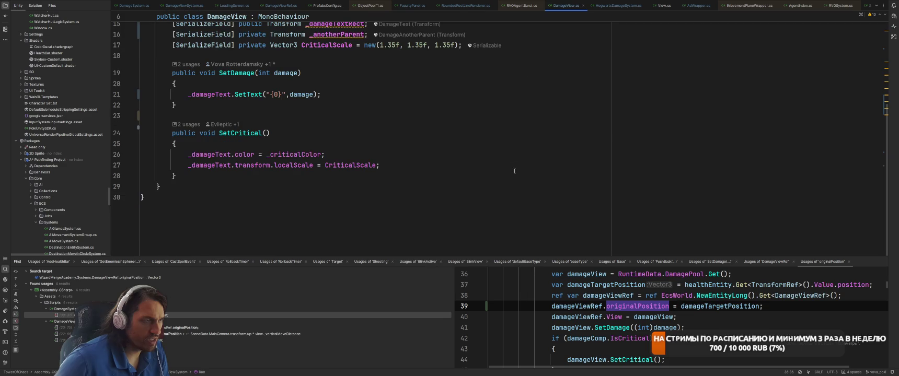
{"action": "key", "text": "ctrl+Tab"}
{"action": "key", "text": "alt+Tab"}
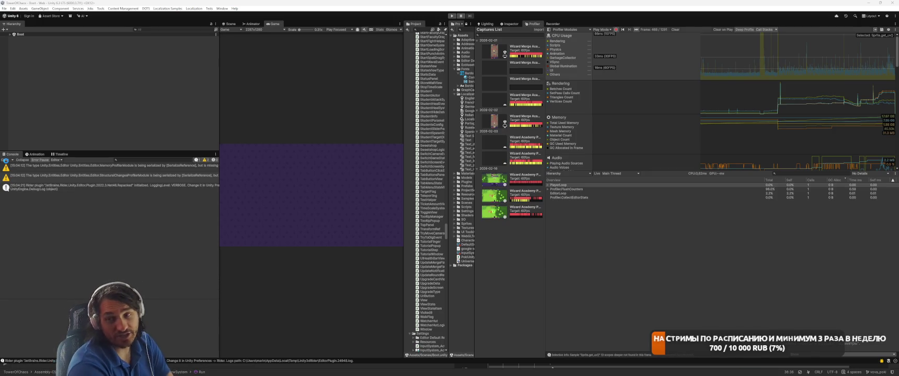
Enter Play mode, launch a battle, place two unit cards and begin the fight.
{"action": "left_click", "coordinate": [6, 161]}
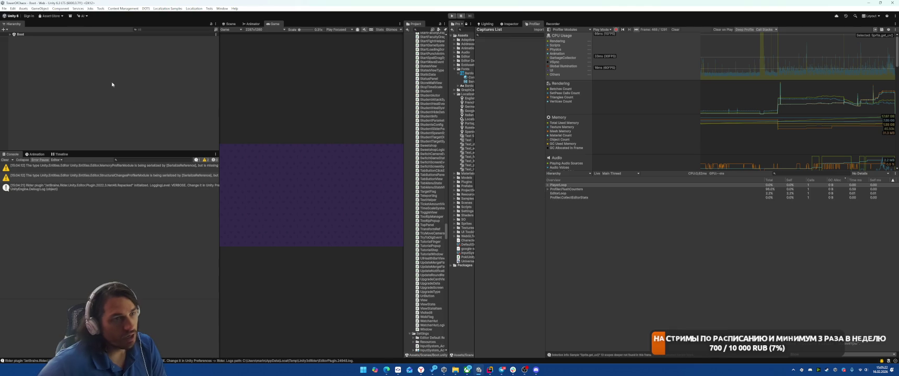
{"action": "left_click", "coordinate": [452, 16]}
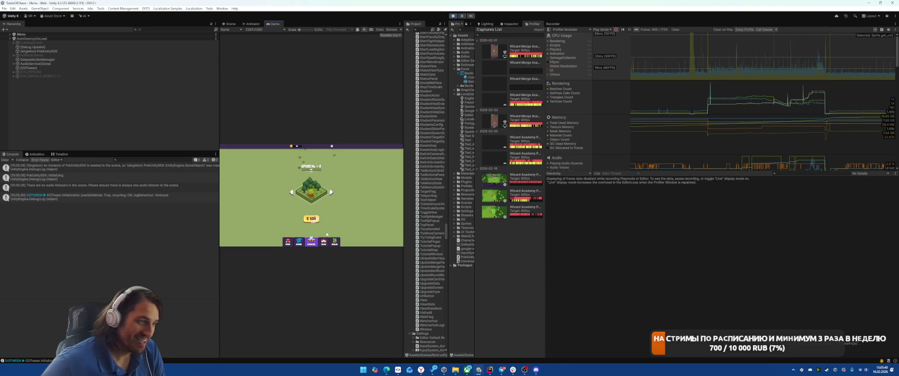
{"action": "left_click", "coordinate": [316, 220]}
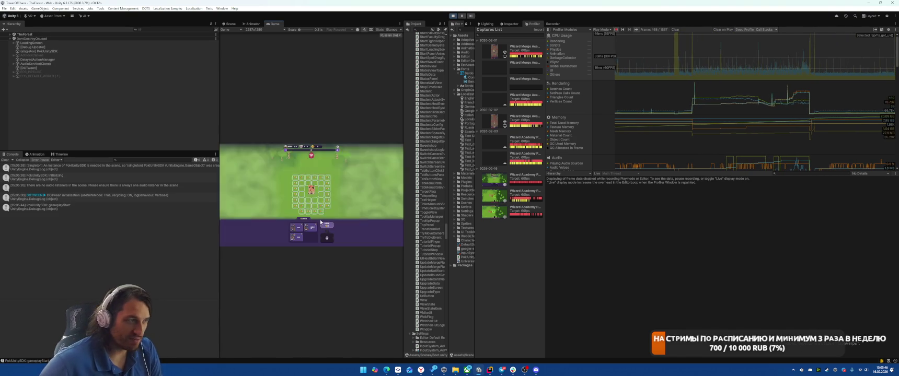
{"action": "left_click", "coordinate": [314, 230]}
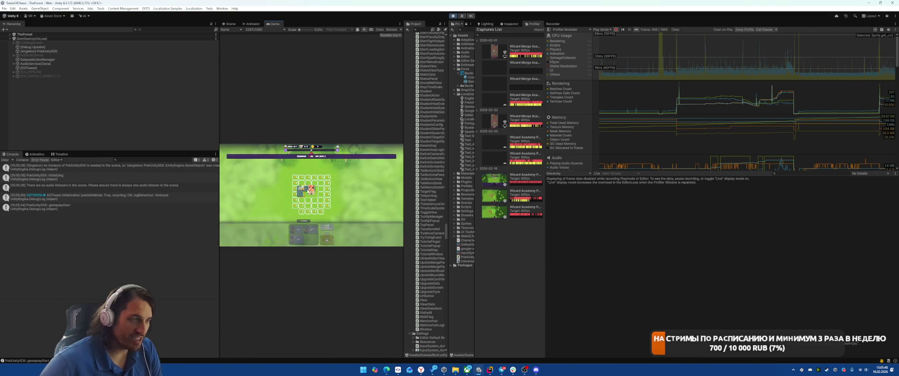
{"action": "left_click", "coordinate": [310, 227]}
{"action": "left_click", "coordinate": [327, 232]}
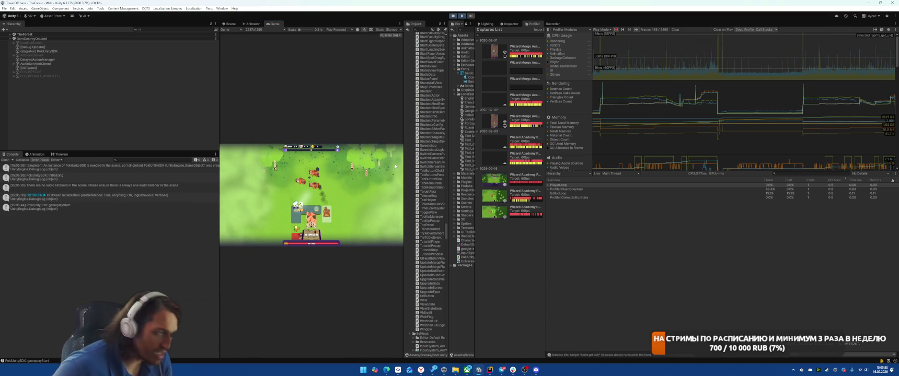
Filter the Hierarchy and inspect a spawned DamageView(Clone)'s components in the Inspector.
{"action": "left_click", "coordinate": [176, 29]}
{"action": "type", "text": "a"}
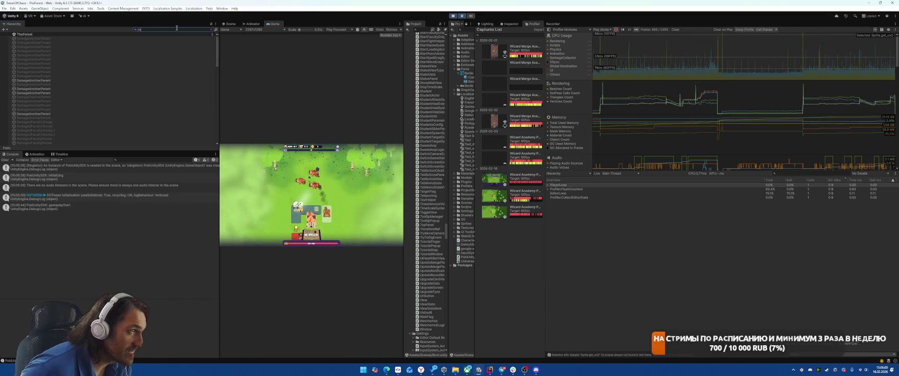
{"action": "type", "text": ",emage"}
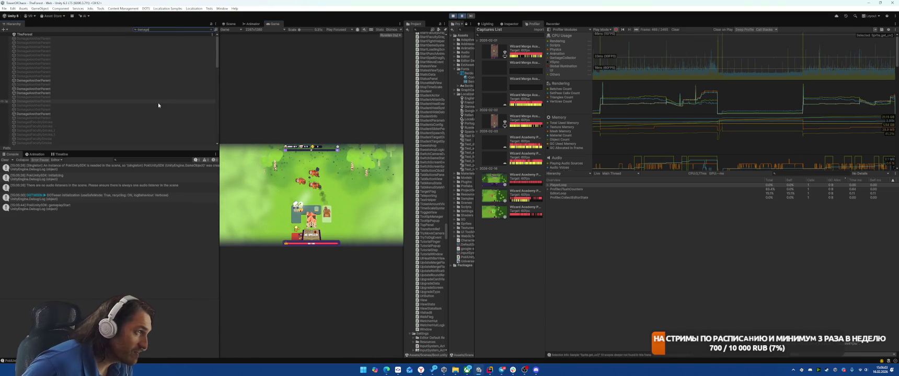
{"action": "scroll", "coordinate": [137, 99], "scroll_direction": "down", "scroll_amount": 10}
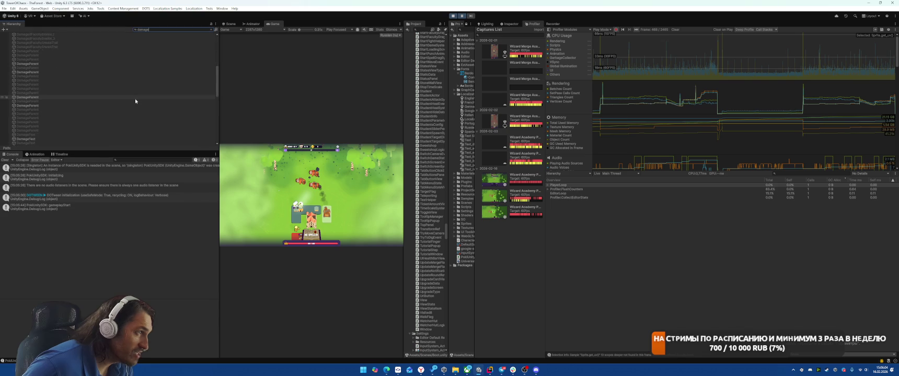
{"action": "left_click", "coordinate": [52, 81]}
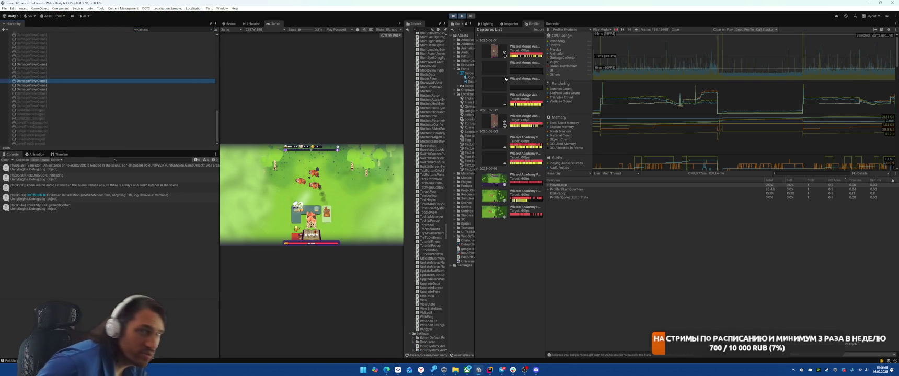
{"action": "left_click", "coordinate": [509, 24]}
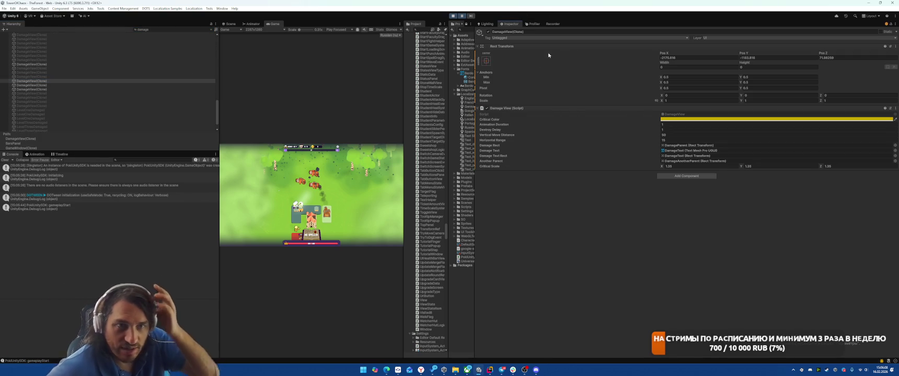
{"action": "left_click", "coordinate": [30, 81]}
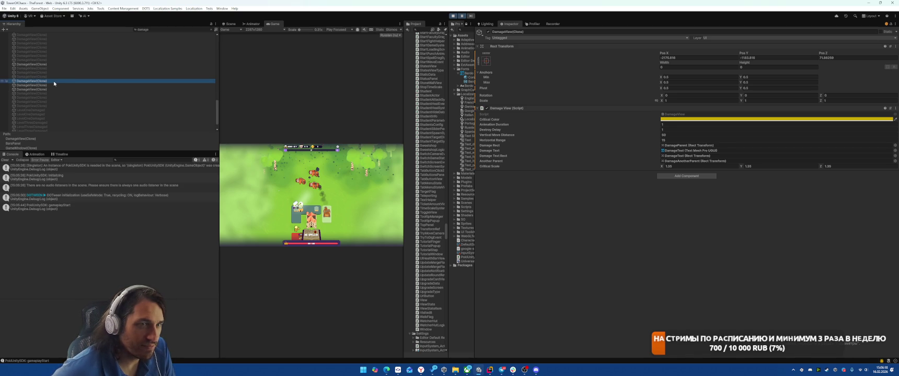
Stop play mode, widen the Project panel, and search assets for 'admageview'.
{"action": "left_click", "coordinate": [453, 16]}
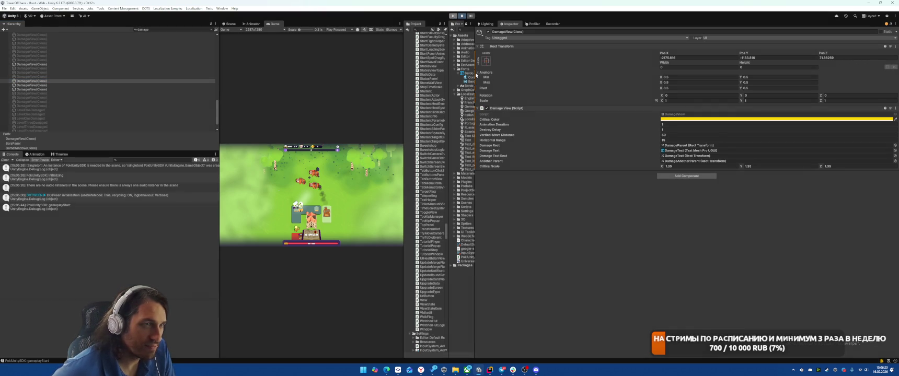
{"action": "mouse_move", "coordinate": [476, 82]}
{"action": "left_mouse_down"}
{"action": "mouse_move", "coordinate": [585, 93]}
{"action": "mouse_move", "coordinate": [544, 98]}
{"action": "left_mouse_up"}
{"action": "left_click", "coordinate": [490, 369]}
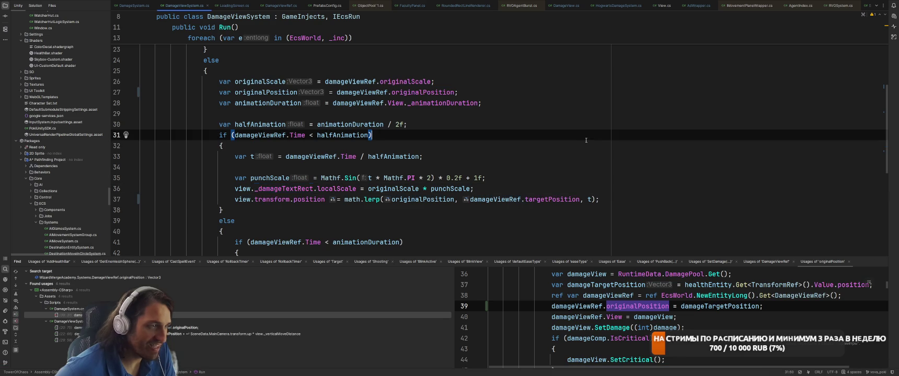
{"action": "key", "text": "alt+Tab"}
{"action": "left_click", "coordinate": [491, 30]}
{"action": "type", "text": "admage"}
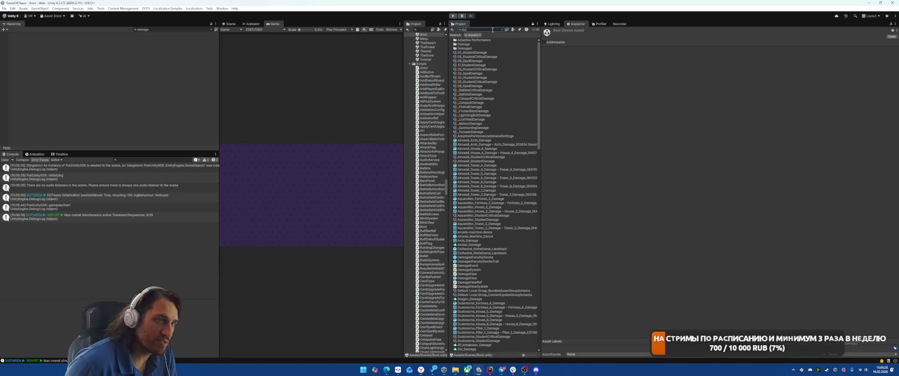
{"action": "type", "text": "view"}
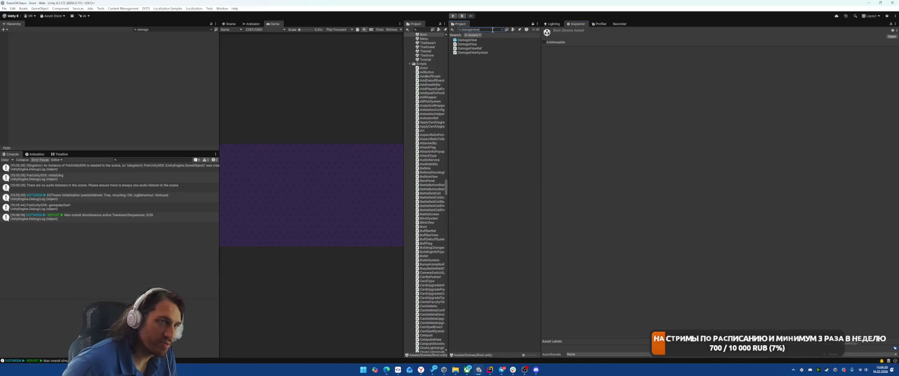
Open the DamageView prefab from the Project panel for editing.
{"action": "left_click", "coordinate": [479, 40]}
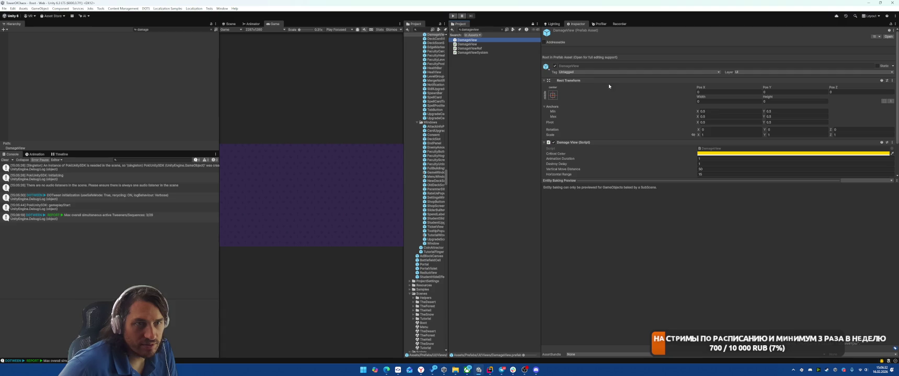
{"action": "right_click", "coordinate": [585, 81]}
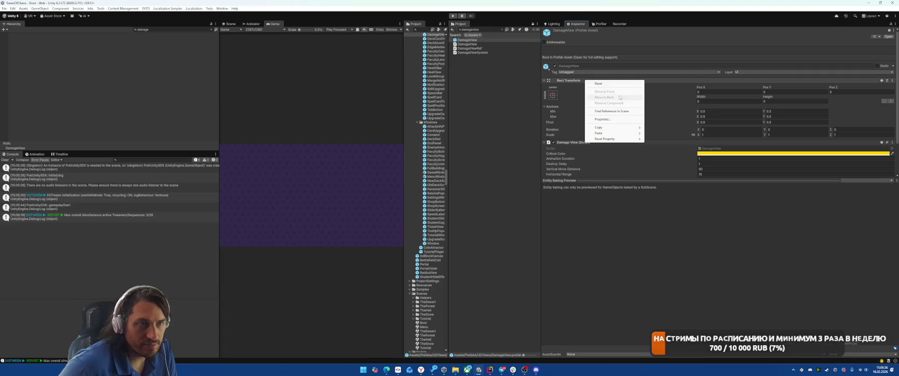
{"action": "left_click", "coordinate": [471, 41]}
{"action": "double_click", "coordinate": [472, 40]}
Remove the root's Rect Transform so DamageView uses a plain Transform.
{"action": "right_click", "coordinate": [575, 47]}
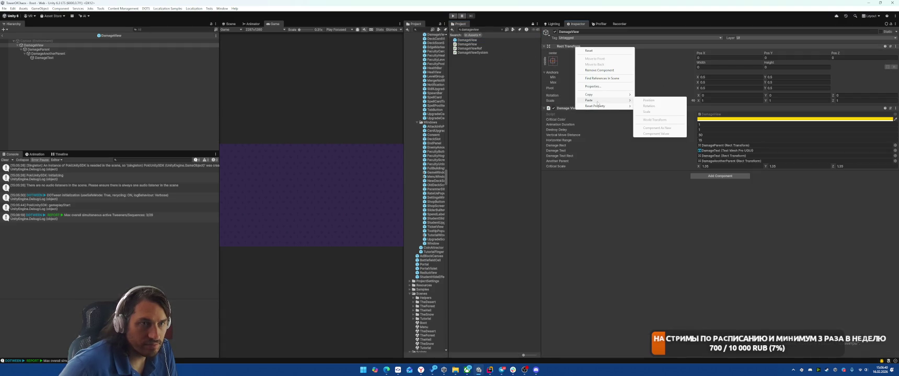
{"action": "mouse_move", "coordinate": [595, 107]}
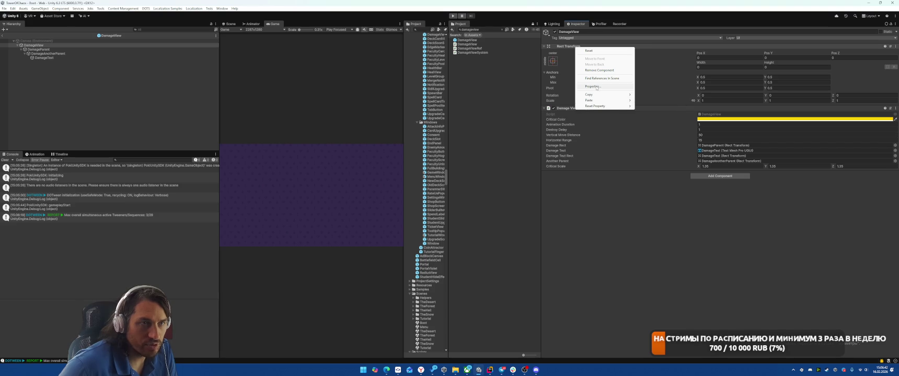
{"action": "left_click", "coordinate": [599, 70]}
{"action": "left_click", "coordinate": [184, 49]}
{"action": "left_click", "coordinate": [186, 45]}
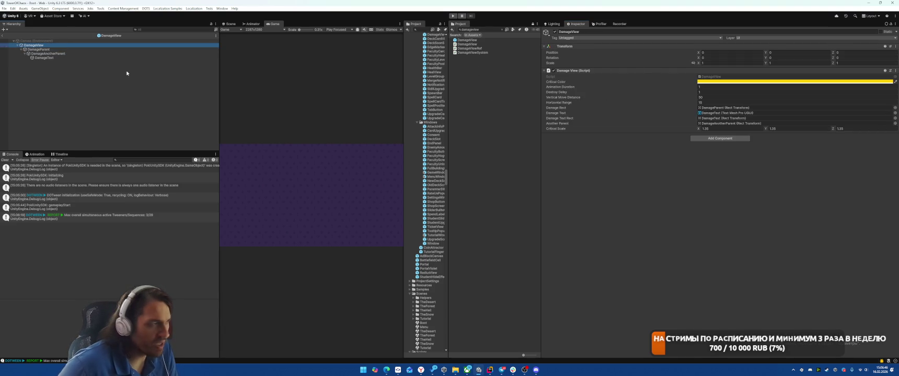
Replace the Rect Transforms on DamageParent and DamageAnotherParent with plain Transforms.
{"action": "left_click", "coordinate": [91, 49]}
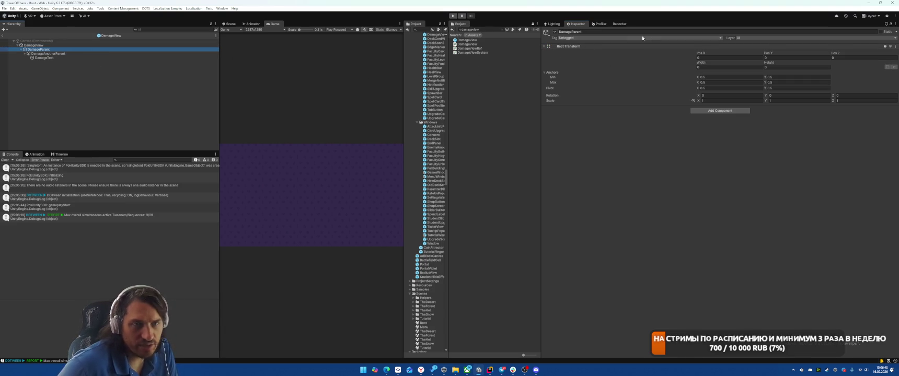
{"action": "right_click", "coordinate": [561, 47]}
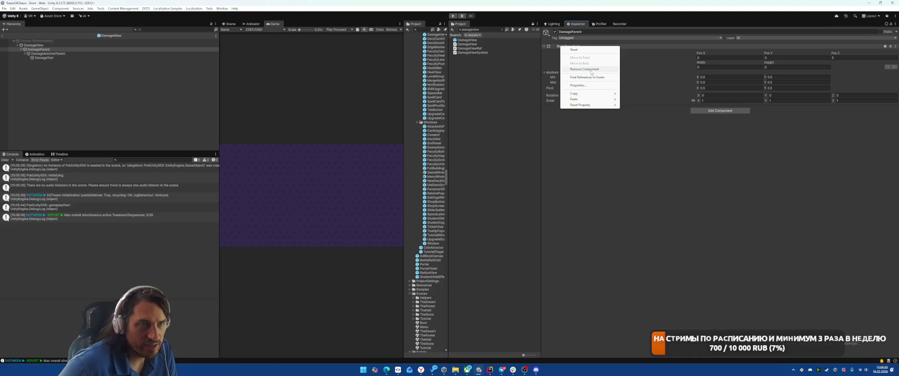
{"action": "left_click", "coordinate": [585, 69]}
{"action": "left_click", "coordinate": [64, 54]}
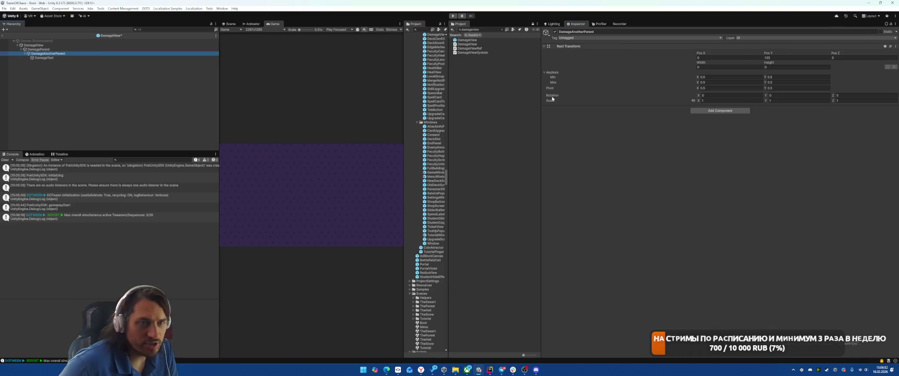
{"action": "right_click", "coordinate": [565, 44]}
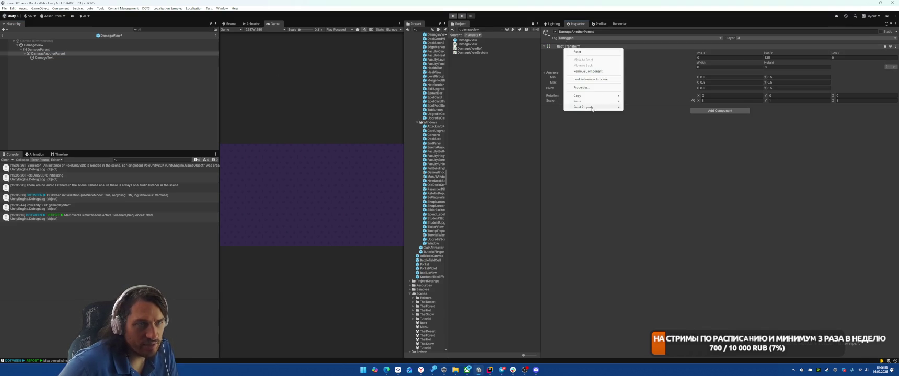
{"action": "left_click", "coordinate": [584, 70]}
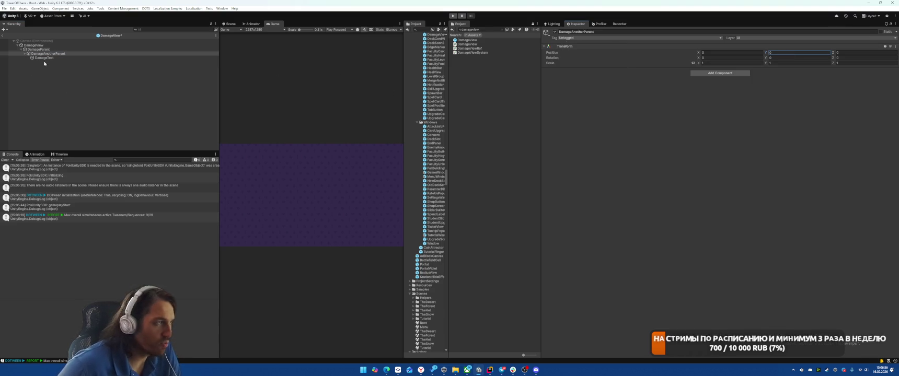
Remove TextMeshPro - Text (UI) and Canvas Renderer from DamageText.
{"action": "left_click", "coordinate": [66, 58]}
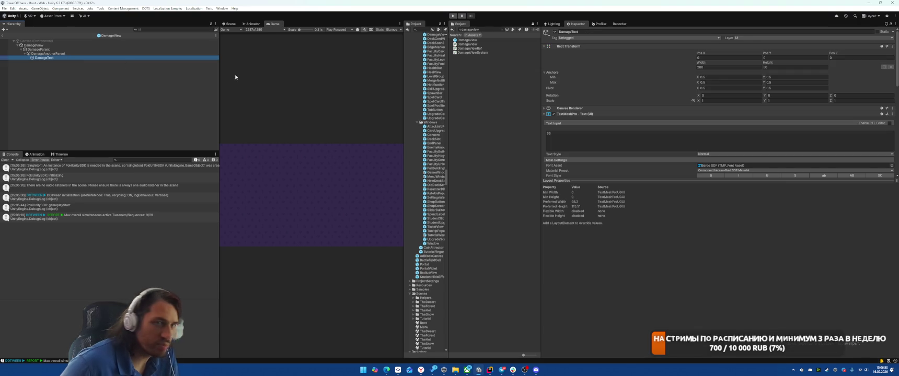
{"action": "right_click", "coordinate": [577, 46]}
{"action": "left_click", "coordinate": [608, 69]}
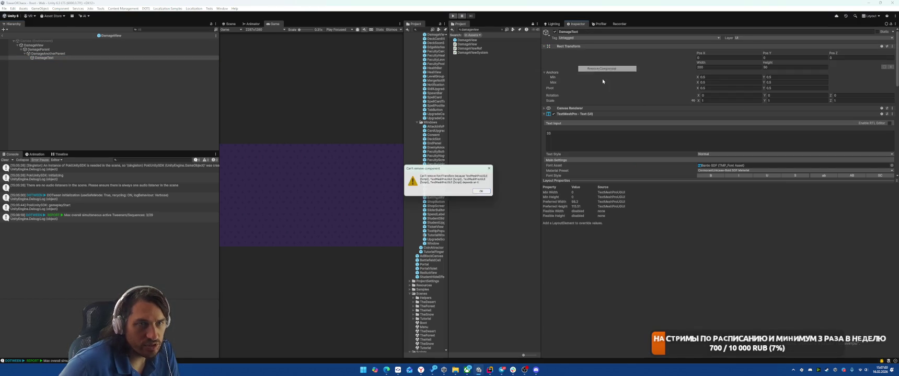
{"action": "left_click", "coordinate": [479, 191]}
{"action": "scroll", "coordinate": [613, 88], "scroll_direction": "down", "scroll_amount": 3}
{"action": "right_click", "coordinate": [590, 57]}
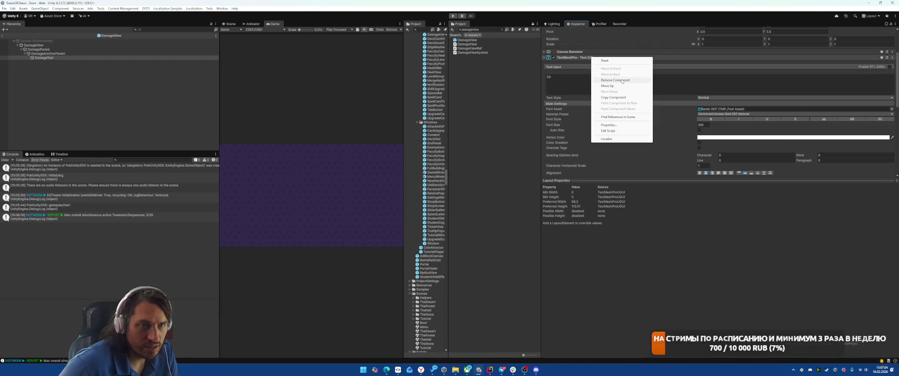
{"action": "left_click", "coordinate": [622, 81]}
{"action": "right_click", "coordinate": [605, 107]}
{"action": "left_click", "coordinate": [629, 128]}
{"action": "left_click", "coordinate": [746, 111]}
{"action": "key", "text": "BackSpace"}
{"action": "key", "text": "BackSpace"}
{"action": "key", "text": "BackSpace"}
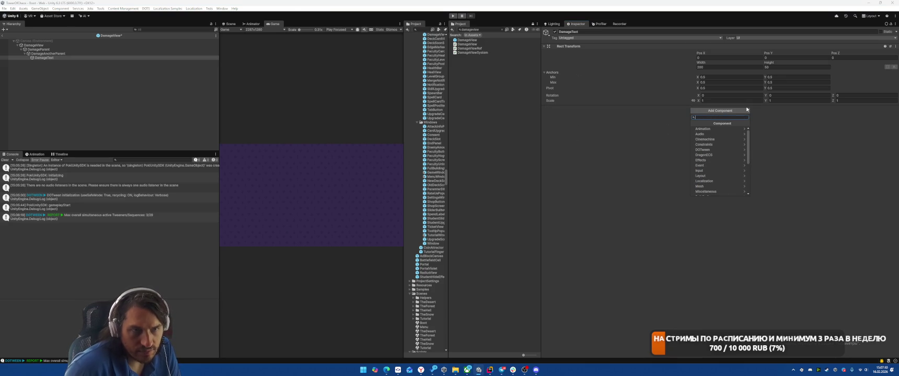
Add a world-space TextMeshPro - Text component to DamageText using the Bento SDF font.
{"action": "type", "text": "text"}
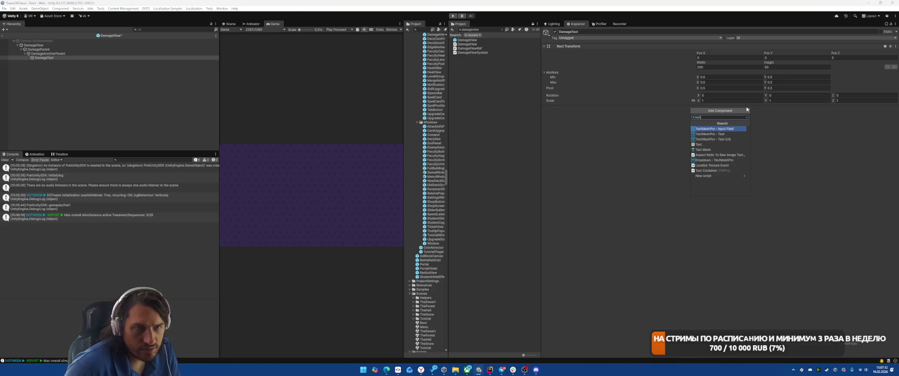
{"action": "key", "text": "Down"}
{"action": "key", "text": "Return"}
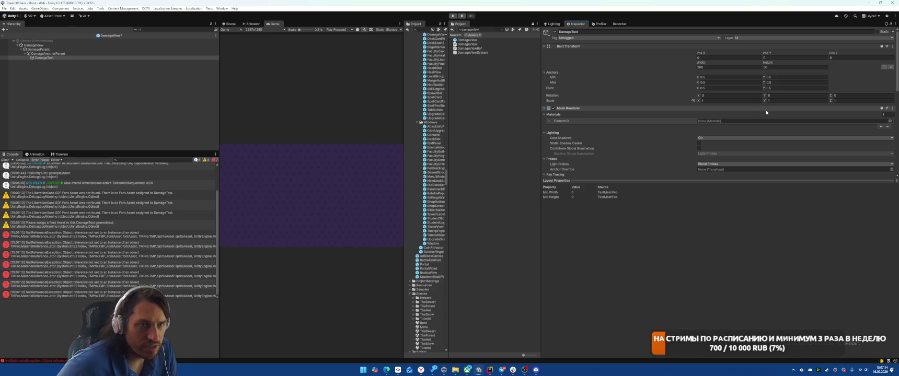
{"action": "scroll", "coordinate": [862, 94], "scroll_direction": "down", "scroll_amount": 5}
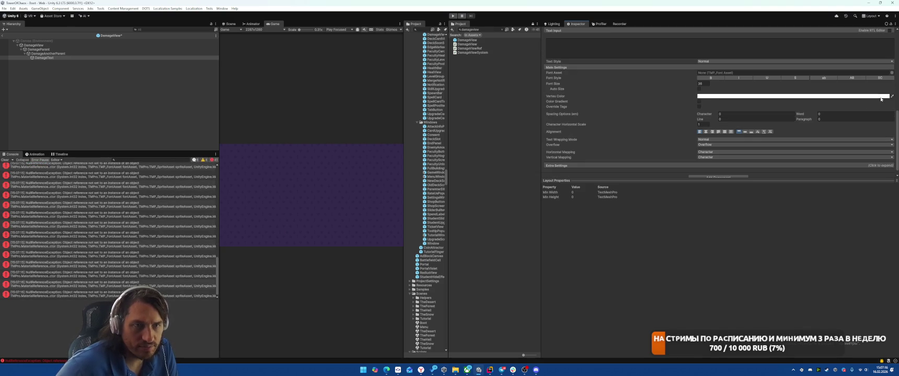
{"action": "left_click", "coordinate": [891, 73]}
{"action": "double_click", "coordinate": [666, 98]}
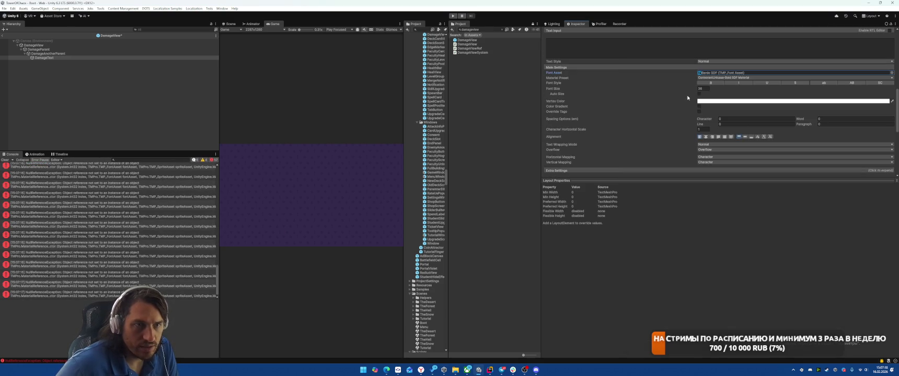
{"action": "scroll", "coordinate": [683, 120], "scroll_direction": "up", "scroll_amount": 5}
Turn off Cast Shadows, Light Probes, Ray Tracing and Dynamic Occlusion; set Motion Vectors to Force No Motion.
{"action": "left_click", "coordinate": [710, 138]}
{"action": "left_click", "coordinate": [709, 143]}
{"action": "scroll", "coordinate": [709, 144], "scroll_direction": "down", "scroll_amount": 3}
{"action": "left_click", "coordinate": [705, 88]}
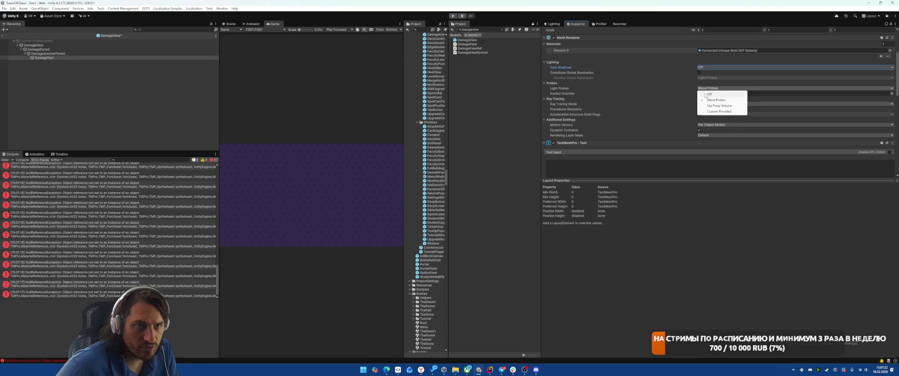
{"action": "left_click", "coordinate": [708, 94]}
{"action": "left_click", "coordinate": [712, 98]}
{"action": "left_click", "coordinate": [709, 105]}
{"action": "left_click", "coordinate": [713, 120]}
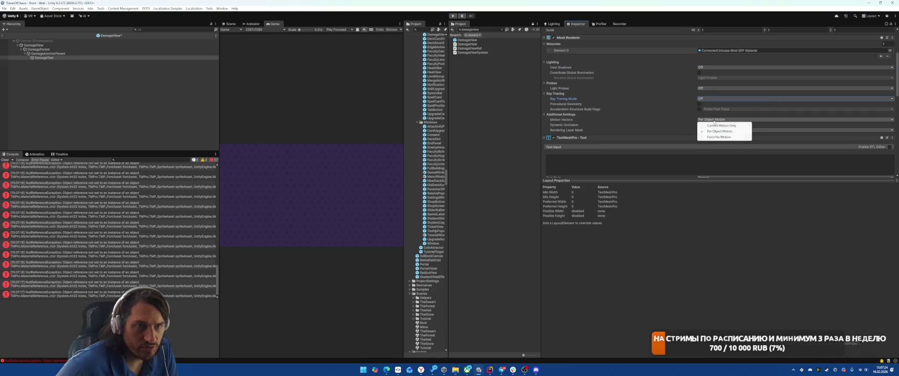
{"action": "left_click", "coordinate": [719, 137]}
{"action": "scroll", "coordinate": [627, 141], "scroll_direction": "down", "scroll_amount": 3}
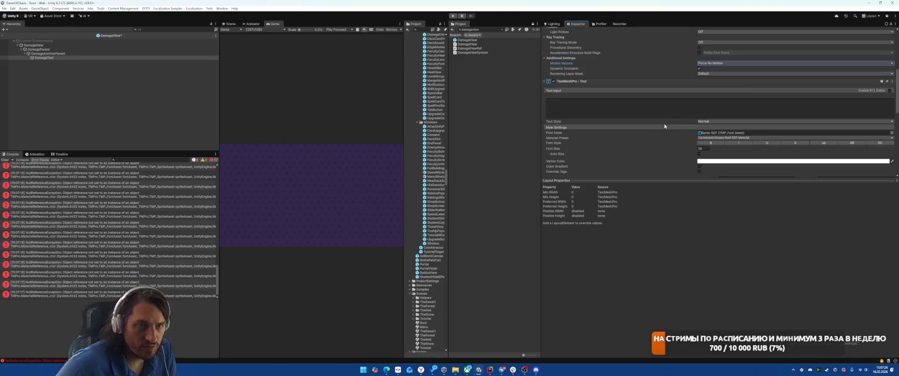
{"action": "scroll", "coordinate": [665, 126], "scroll_direction": "up", "scroll_amount": 1}
{"action": "left_click", "coordinate": [699, 83]}
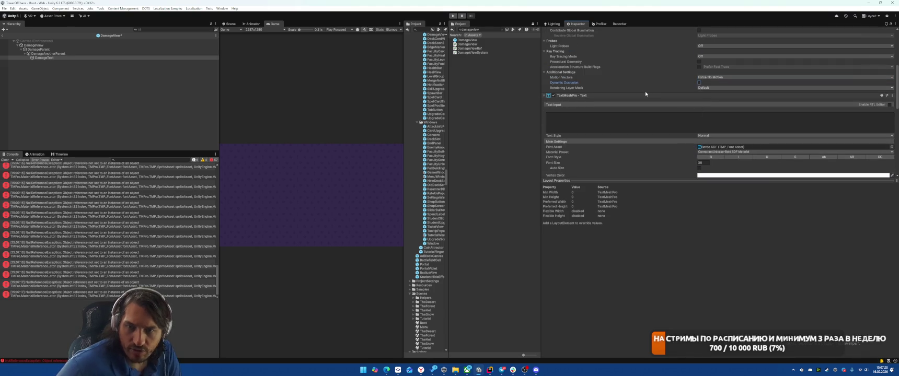
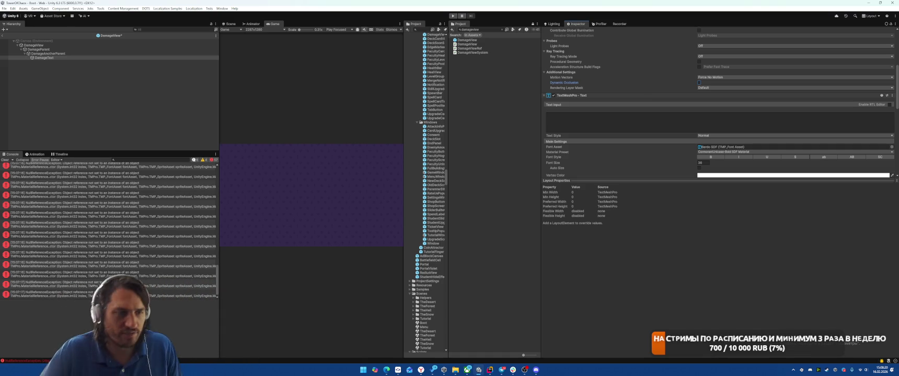
Turn on Auto Size and set Text Wrapping Mode to No Wrap for DamageText.
{"action": "scroll", "coordinate": [703, 118], "scroll_direction": "down", "scroll_amount": 5}
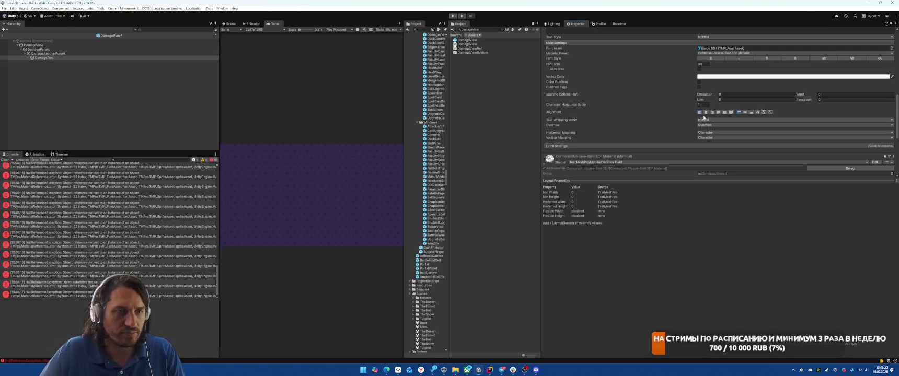
{"action": "left_click", "coordinate": [699, 69]}
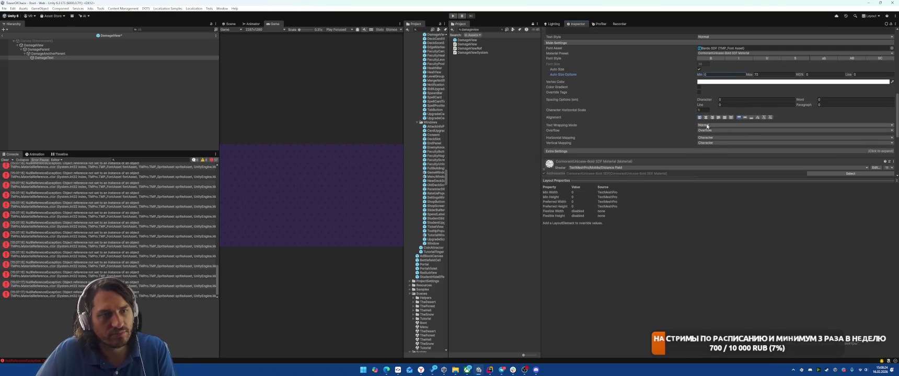
{"action": "left_click", "coordinate": [710, 124]}
{"action": "left_click", "coordinate": [721, 135]}
Set DamageText's Rect Transform width to 1.
{"action": "scroll", "coordinate": [761, 115], "scroll_direction": "up", "scroll_amount": 10}
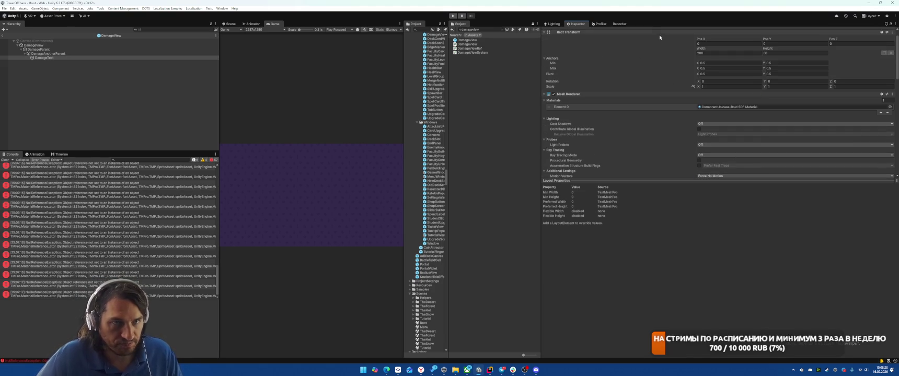
{"action": "left_click", "coordinate": [702, 53]}
{"action": "type", "text": "1"}
{"action": "left_click", "coordinate": [777, 52]}
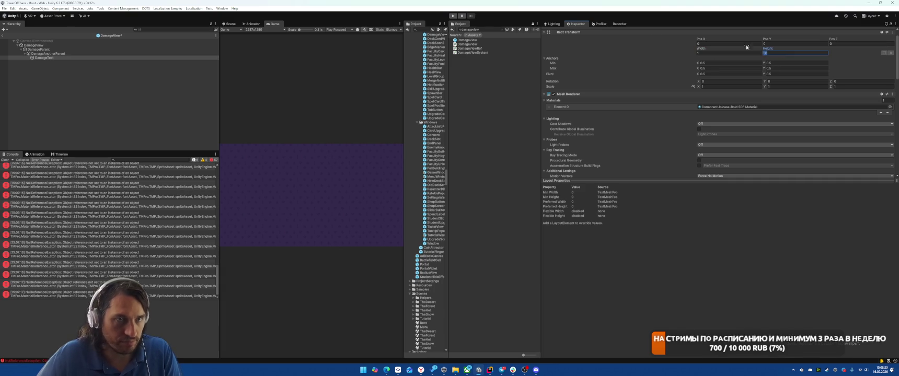
Select DamageAnotherParent, switch to the Scene view, and reselect DamageText.
{"action": "left_click", "coordinate": [115, 57]}
{"action": "left_click", "coordinate": [116, 54]}
{"action": "left_click", "coordinate": [227, 24]}
{"action": "left_click", "coordinate": [45, 57]}
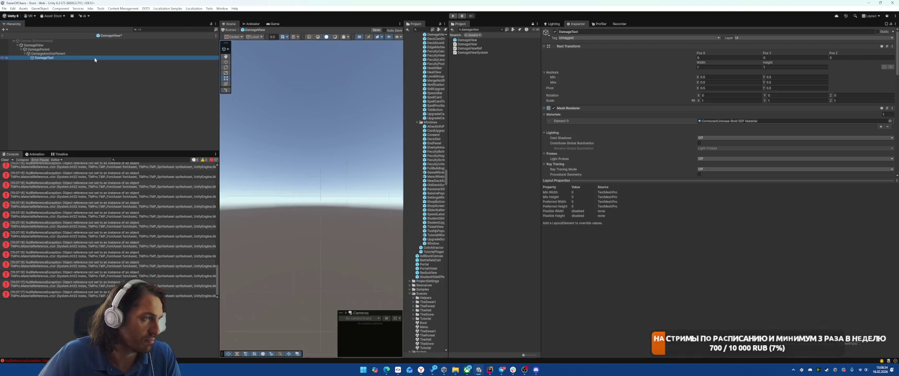
Set DamageText's height to 0.5 and its preview text input to 10.
{"action": "left_click", "coordinate": [776, 67]}
{"action": "type", "text": "0.5"}
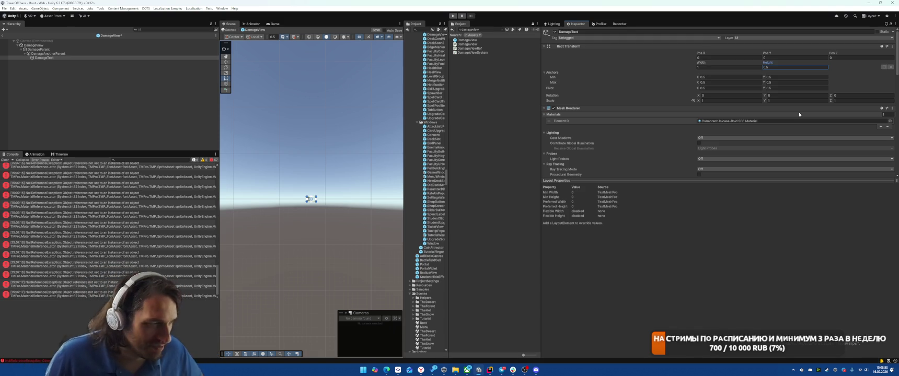
{"action": "scroll", "coordinate": [799, 111], "scroll_direction": "down", "scroll_amount": 5}
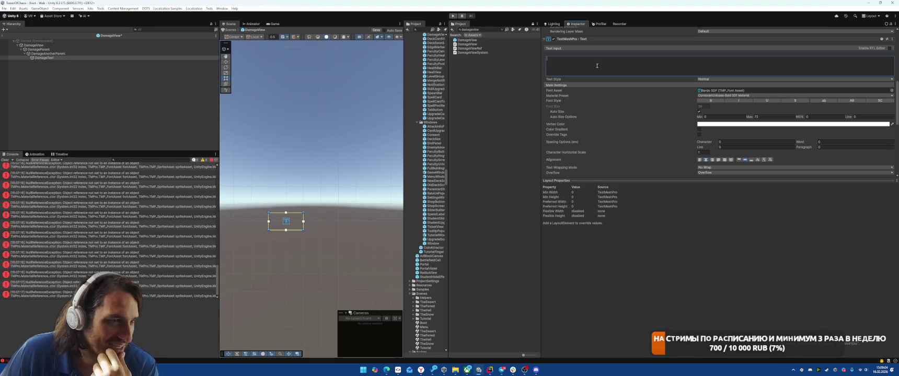
{"action": "type", "text": "4"}
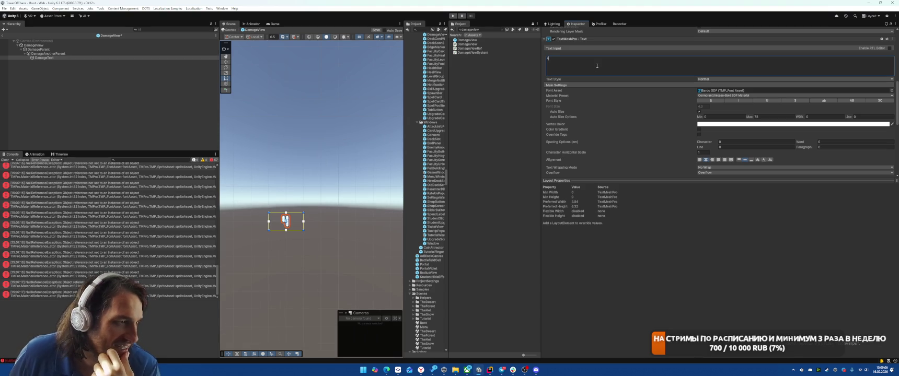
{"action": "key", "text": "BackSpace"}
{"action": "type", "text": "10"}
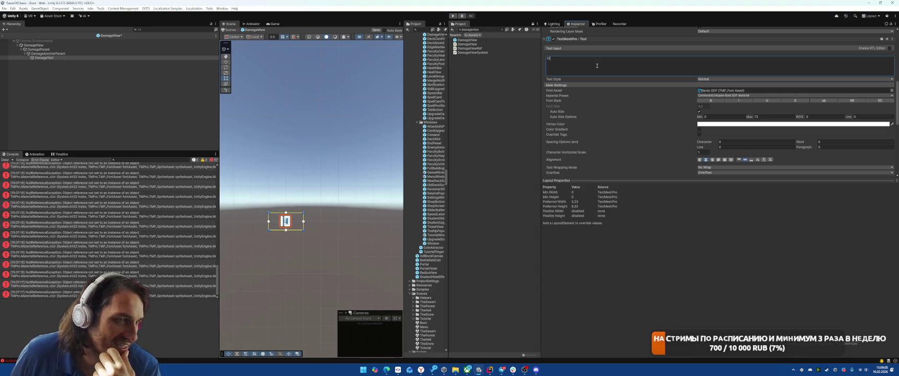
Drag DamageText into DamageView's Damage Text field and open DamageView.cs.
{"action": "left_click", "coordinate": [33, 45]}
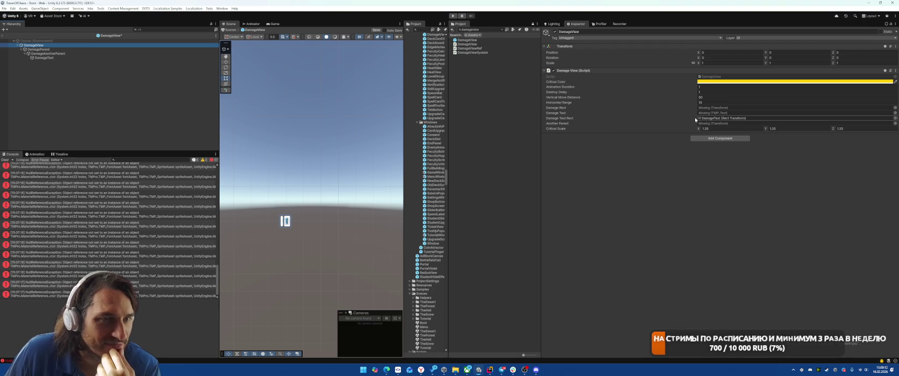
{"action": "mouse_move", "coordinate": [94, 59]}
{"action": "left_mouse_down"}
{"action": "mouse_move", "coordinate": [635, 114]}
{"action": "mouse_move", "coordinate": [713, 113]}
{"action": "left_mouse_up"}
{"action": "double_click", "coordinate": [710, 76]}
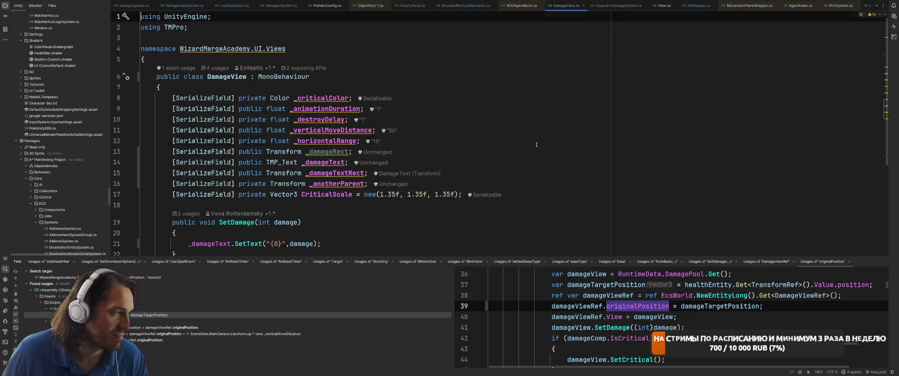
In DamageView.cs delete _damageRect and _anotherParent, renaming _damageTextRect to _scaleRoot.
{"action": "left_click", "coordinate": [526, 155]}
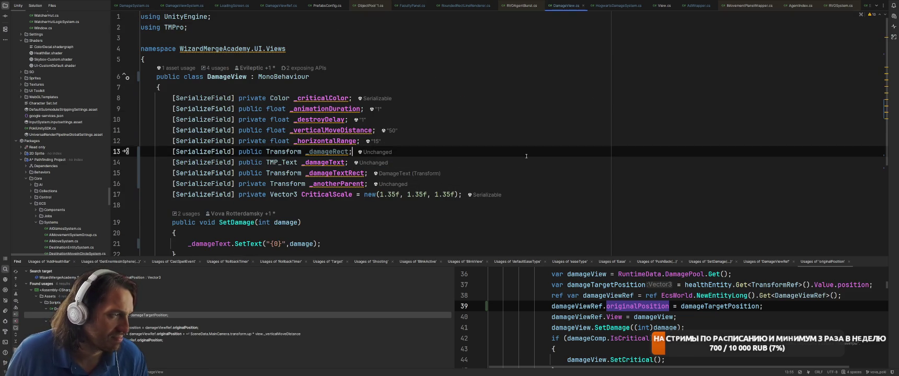
{"action": "key", "text": "shift+Home"}
{"action": "key", "text": "BackSpace"}
{"action": "key", "text": "BackSpace"}
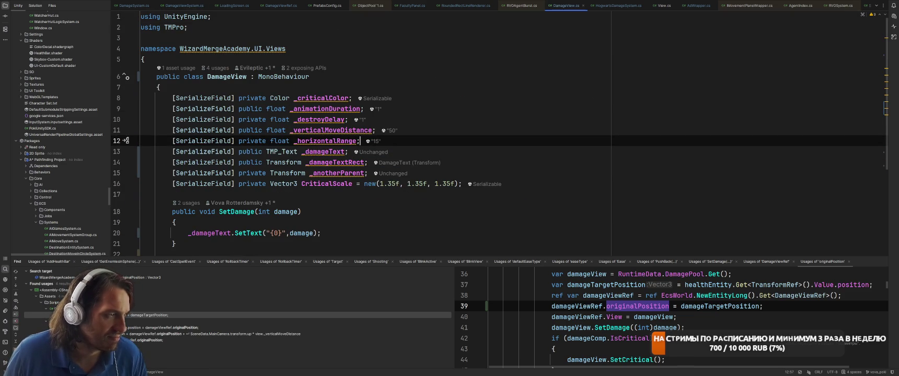
{"action": "key", "text": "Down"}
{"action": "key", "text": "Down"}
{"action": "key", "text": "ctrl+w"}
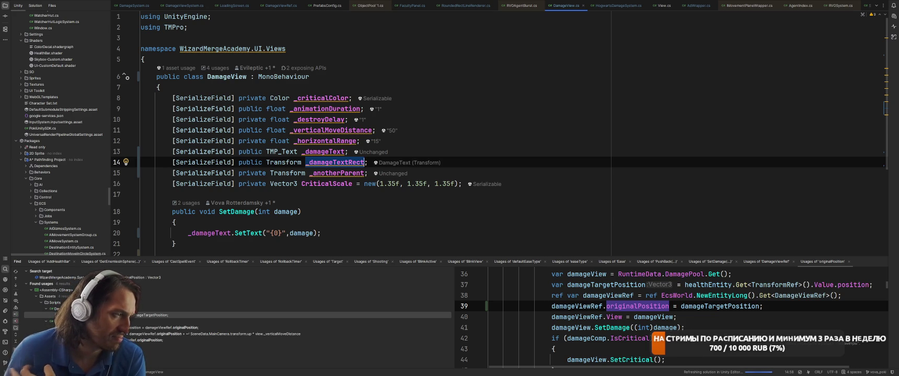
{"action": "type", "text": "_scel"}
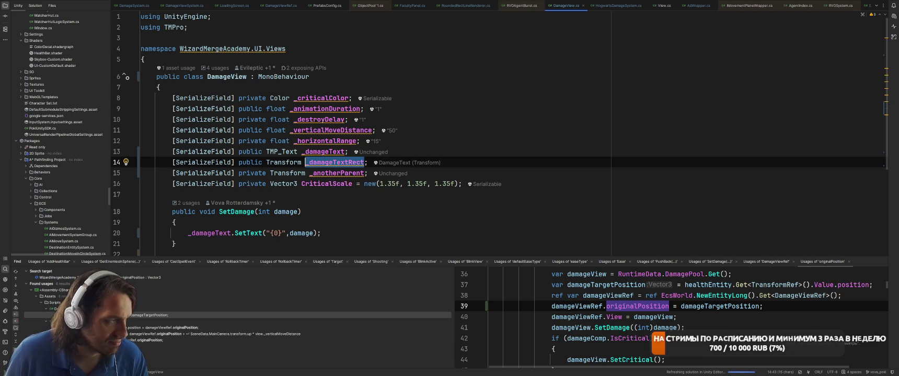
{"action": "key", "text": "BackSpace"}
{"action": "key", "text": "BackSpace"}
{"action": "type", "text": "aleRoot"}
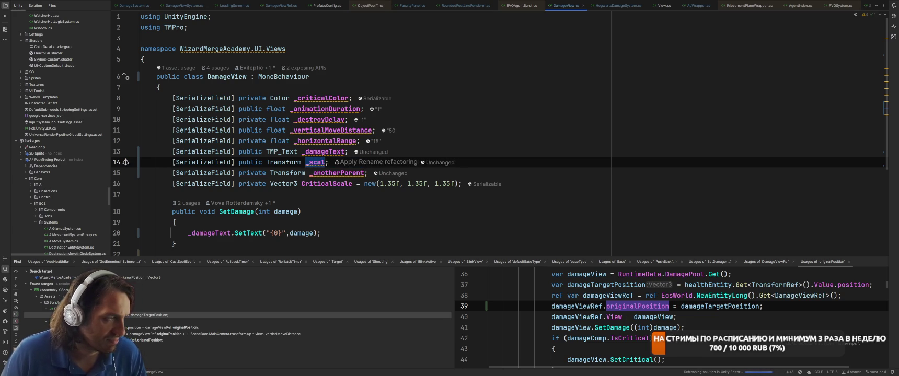
{"action": "key", "text": "Down"}
{"action": "key", "text": "ctrl+w"}
{"action": "key", "text": "ctrl+w"}
{"action": "key", "text": "ctrl+w"}
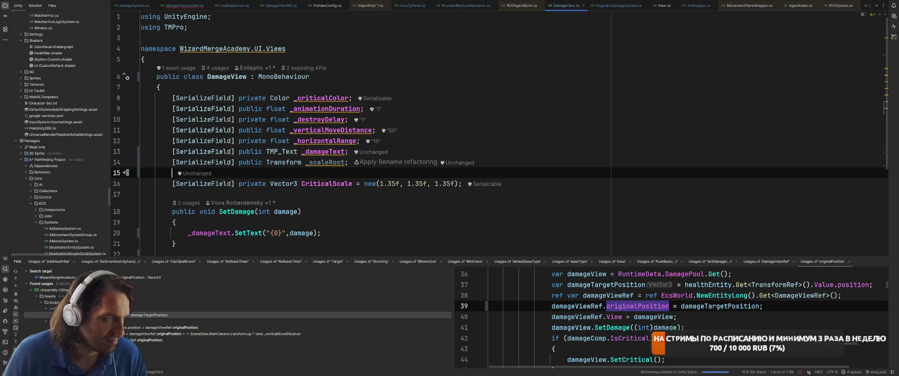
{"action": "key", "text": "BackSpace"}
{"action": "key", "text": "BackSpace"}
Change line 36 of DamageViewSystem.cs to scale _scaleRoot, then return to Unity.
{"action": "key", "text": "ctrl+Tab"}
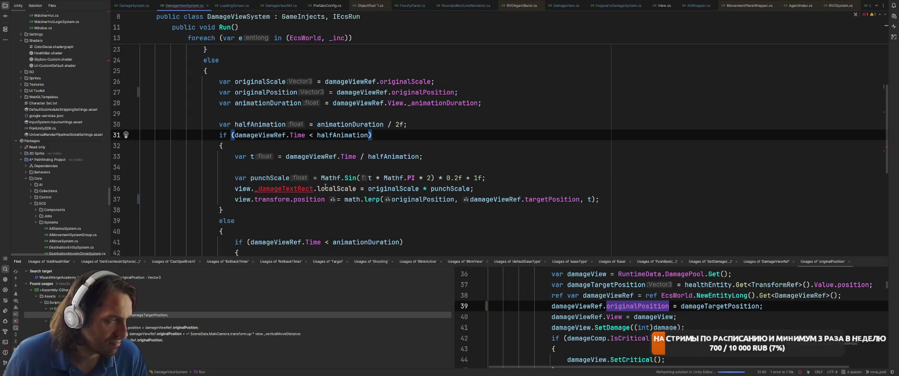
{"action": "double_click", "coordinate": [282, 188]}
{"action": "type", "text": "_scaleRoo"}
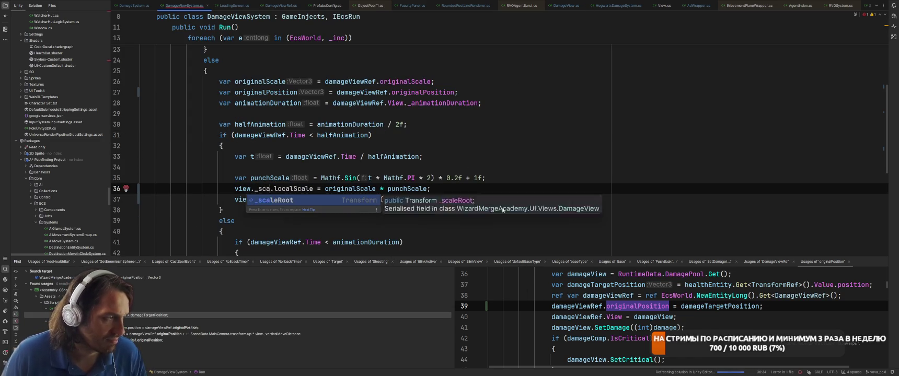
{"action": "key", "text": "Return"}
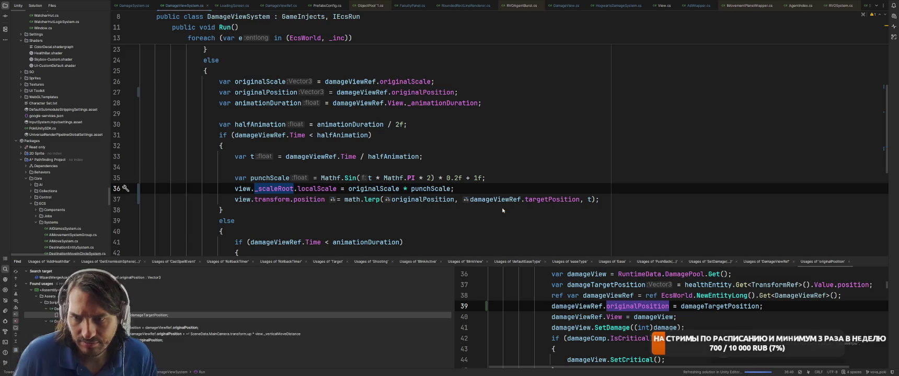
{"action": "key", "text": "alt+Tab"}
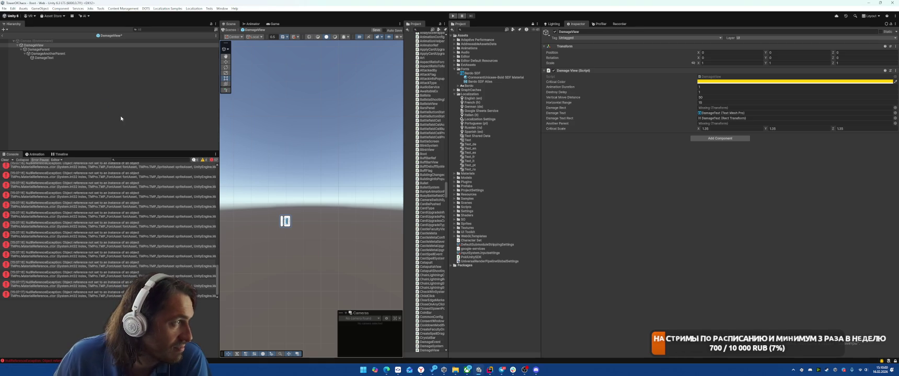
Clear the Console, assign DamageParent as DamageView's Scale Root, and save the prefab.
{"action": "left_click", "coordinate": [4, 160]}
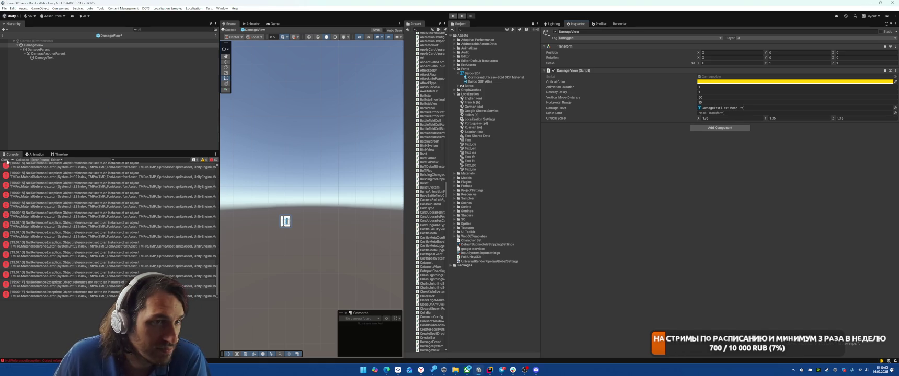
{"action": "left_click", "coordinate": [48, 64]}
{"action": "left_click", "coordinate": [42, 40]}
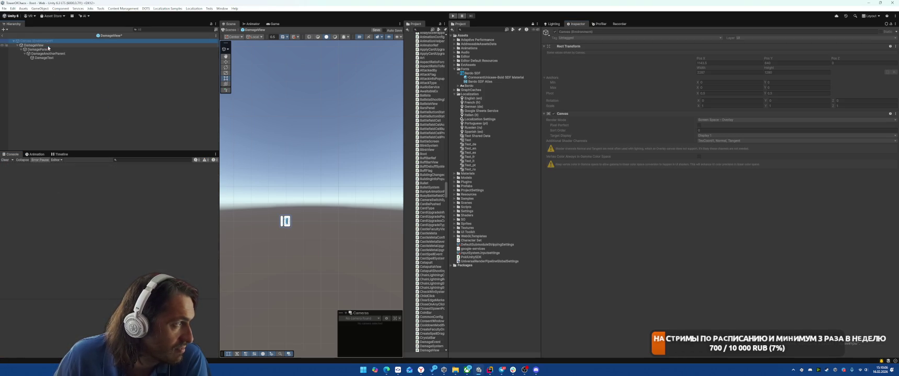
{"action": "left_click", "coordinate": [48, 45]}
{"action": "left_click", "coordinate": [49, 49]}
{"action": "left_click", "coordinate": [48, 45]}
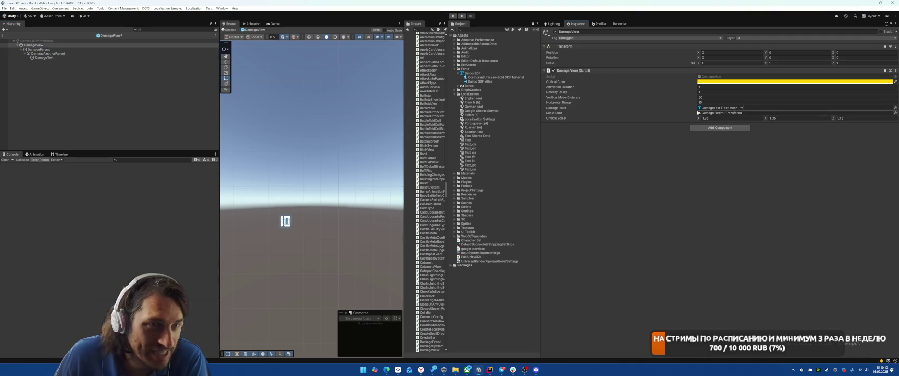
{"action": "key", "text": "ctrl+s"}
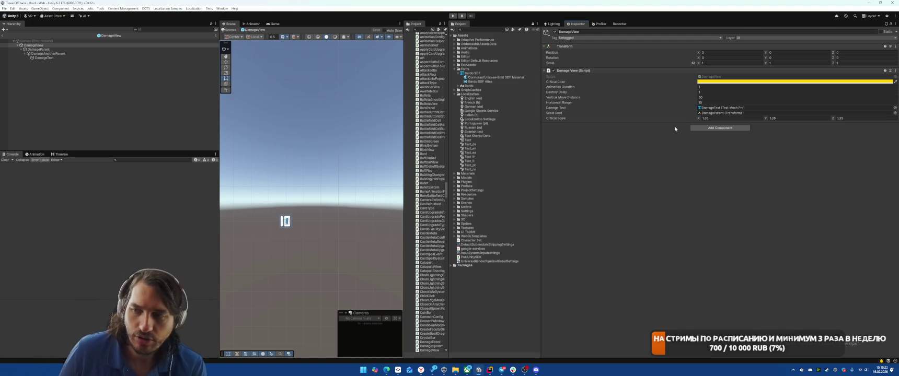
{"action": "key", "text": "alt+Tab"}
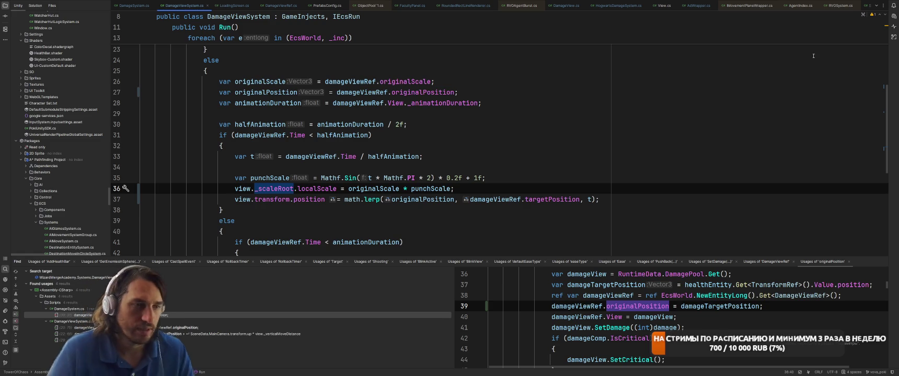
Add 'view._scaleRoot.localScale = damageViewRef.originalScale;' below the position reset and save.
{"action": "left_click", "coordinate": [598, 144]}
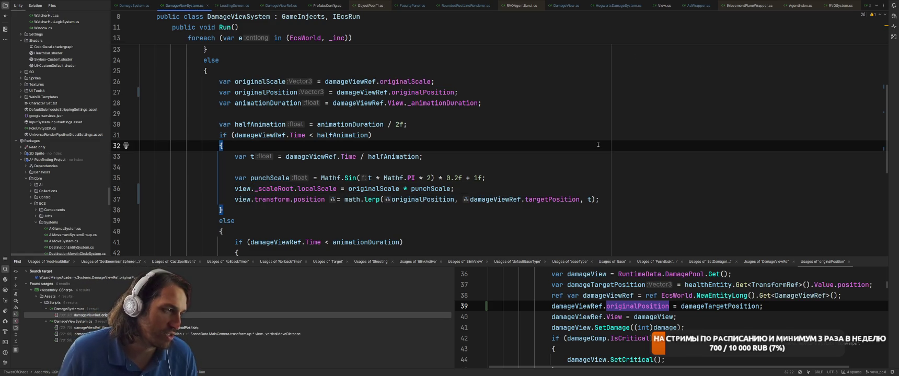
{"action": "scroll", "coordinate": [530, 181], "scroll_direction": "up", "scroll_amount": 2}
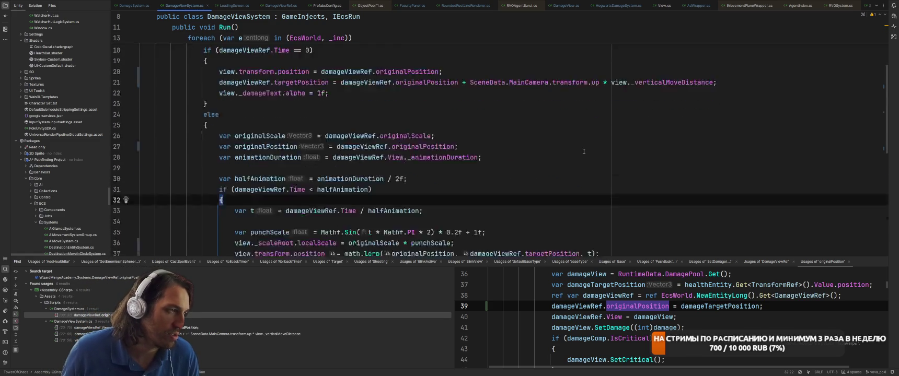
{"action": "scroll", "coordinate": [529, 180], "scroll_direction": "down", "scroll_amount": 5}
{"action": "mouse_move", "coordinate": [234, 89]}
{"action": "left_mouse_down"}
{"action": "mouse_move", "coordinate": [351, 89]}
{"action": "mouse_move", "coordinate": [338, 88]}
{"action": "left_mouse_up"}
{"action": "key", "text": "ctrl+c"}
{"action": "scroll", "coordinate": [470, 136], "scroll_direction": "up", "scroll_amount": 8}
{"action": "left_click", "coordinate": [507, 144]}
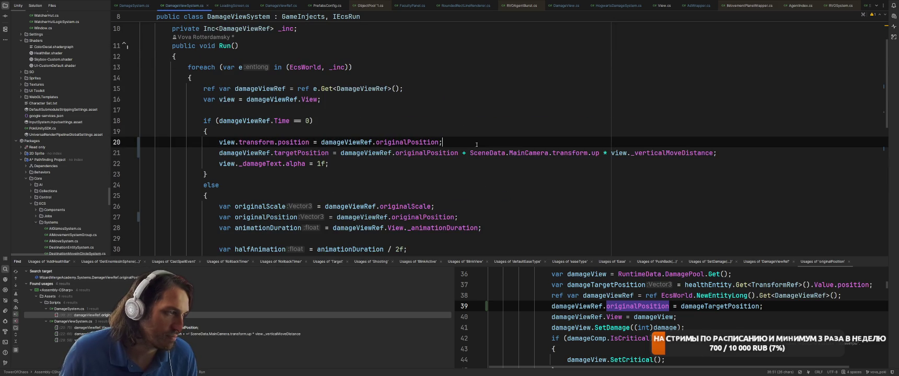
{"action": "key", "text": "Return"}
{"action": "key", "text": "ctrl+v"}
{"action": "type", "text": "= damageViewRef.originalScale;"}
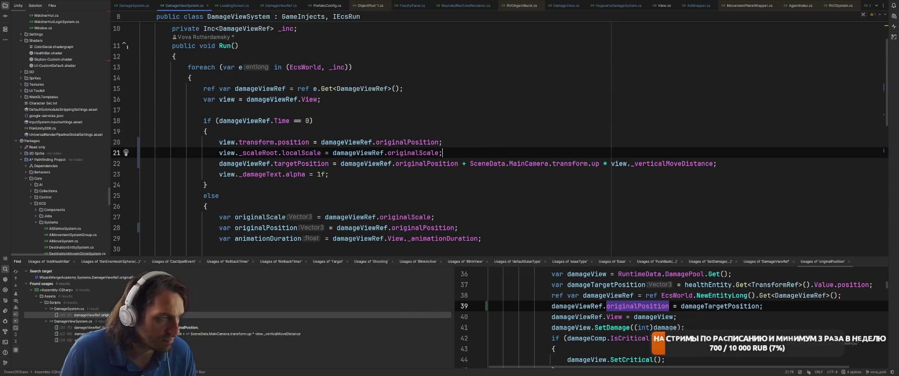
{"action": "key", "text": "ctrl+s"}
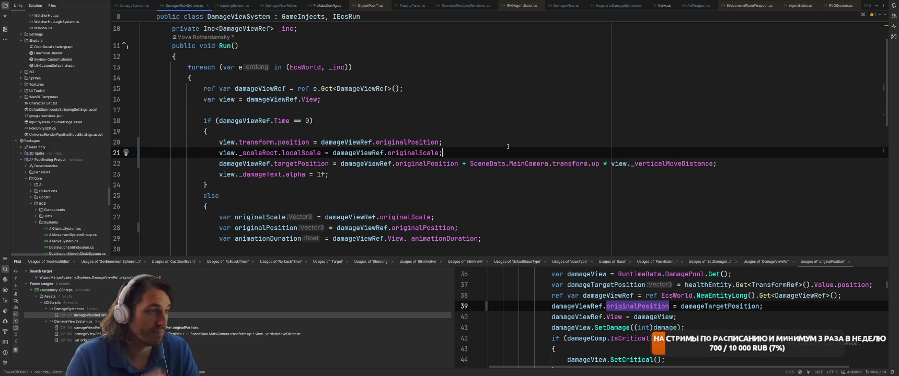
Move the targetPosition assignment to the top of the Time == 0 block.
{"action": "left_click", "coordinate": [279, 142]}
{"action": "double_click", "coordinate": [279, 142]}
{"action": "double_click", "coordinate": [301, 152]}
{"action": "left_click", "coordinate": [298, 166]}
{"action": "double_click", "coordinate": [297, 165]}
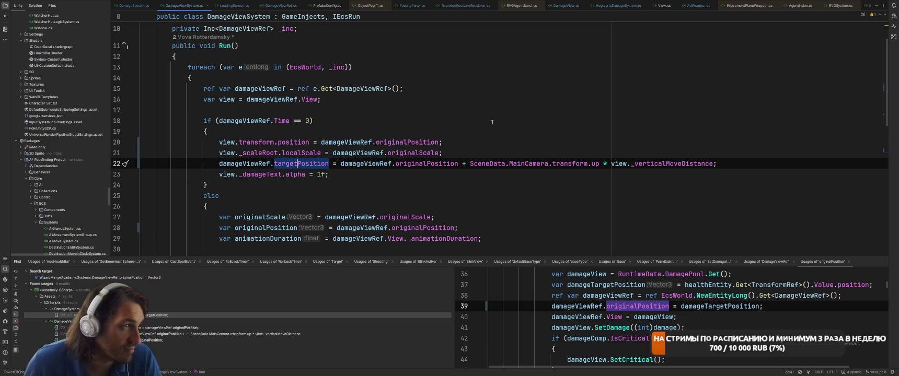
{"action": "key", "text": "alt+shift+Up"}
{"action": "key", "text": "alt+shift+Up"}
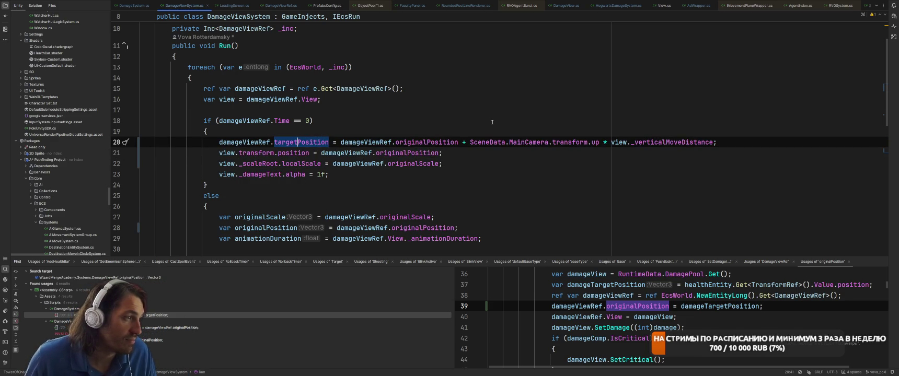
Review the alpha reset usages and the else branch, then return to Unity.
{"action": "key", "text": "Down"}
{"action": "key", "text": "Down"}
{"action": "key", "text": "Down"}
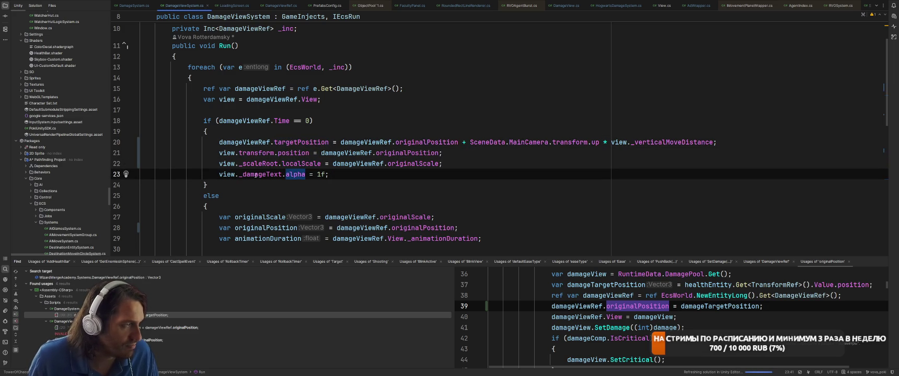
{"action": "key", "text": "Down"}
{"action": "key", "text": "Down"}
{"action": "key", "text": "Down"}
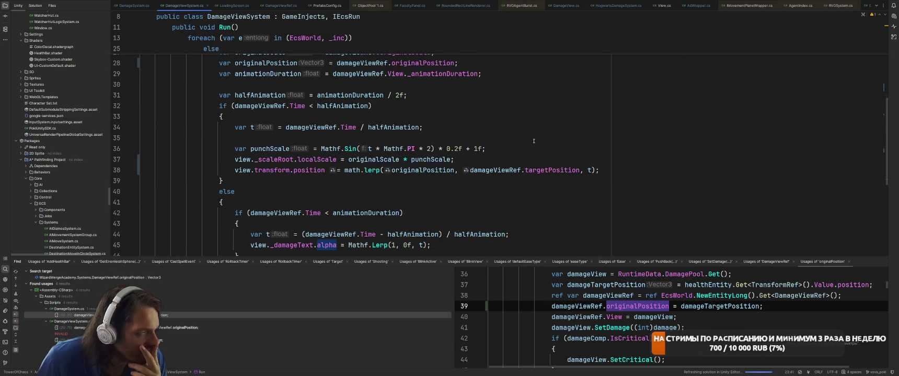
{"action": "scroll", "coordinate": [535, 141], "scroll_direction": "down", "scroll_amount": 2}
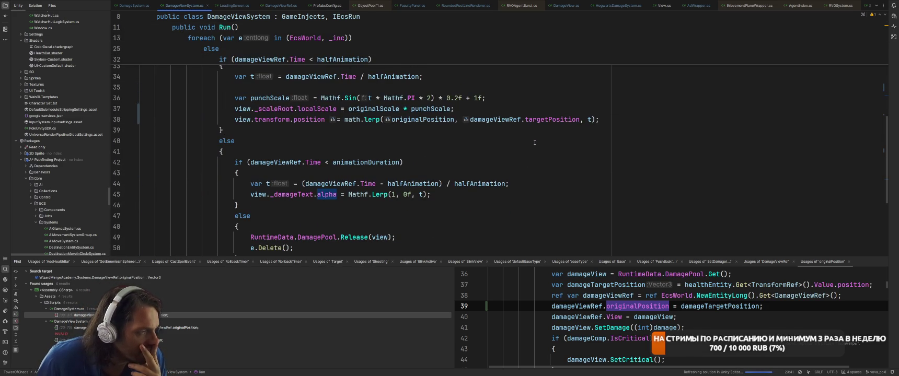
{"action": "scroll", "coordinate": [534, 142], "scroll_direction": "down", "scroll_amount": 1}
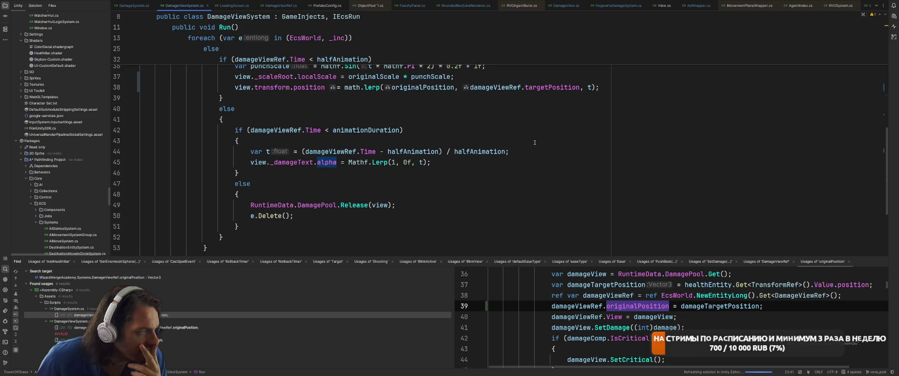
{"action": "scroll", "coordinate": [535, 142], "scroll_direction": "down", "scroll_amount": 3}
{"action": "scroll", "coordinate": [533, 139], "scroll_direction": "up", "scroll_amount": 7}
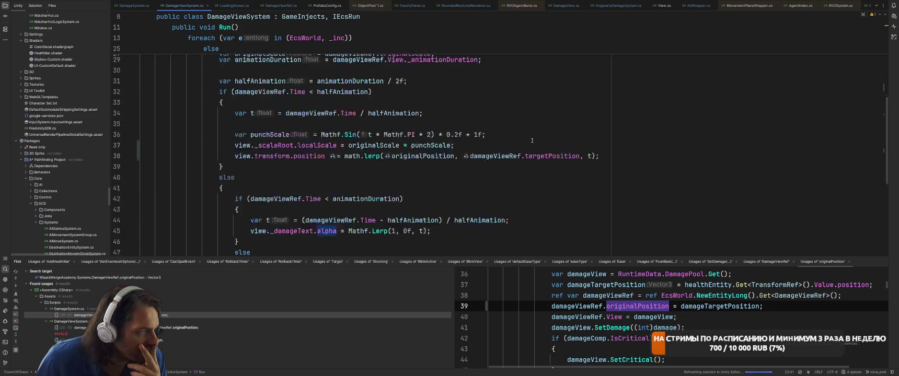
{"action": "scroll", "coordinate": [532, 136], "scroll_direction": "up", "scroll_amount": 3}
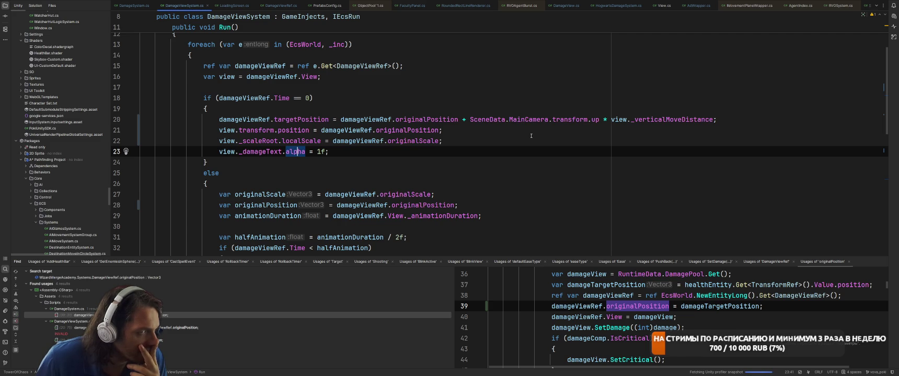
{"action": "left_click", "coordinate": [504, 169]}
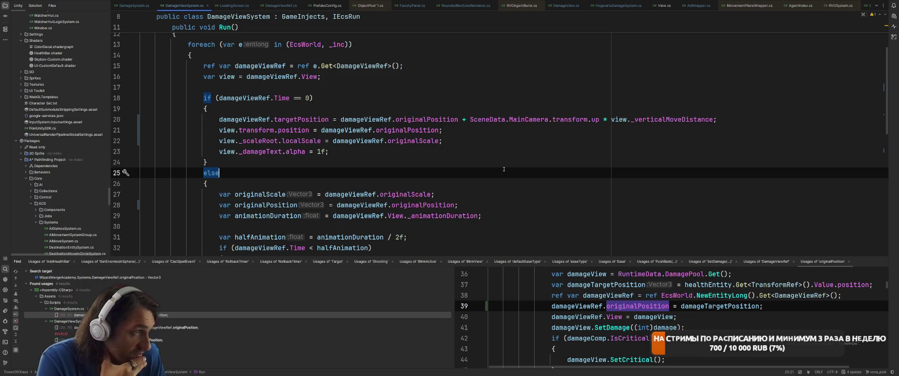
{"action": "scroll", "coordinate": [503, 170], "scroll_direction": "down", "scroll_amount": 6}
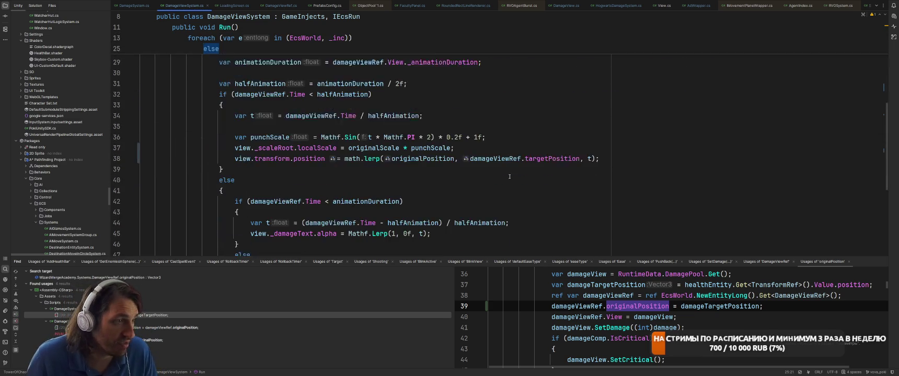
{"action": "key", "text": "alt+Tab"}
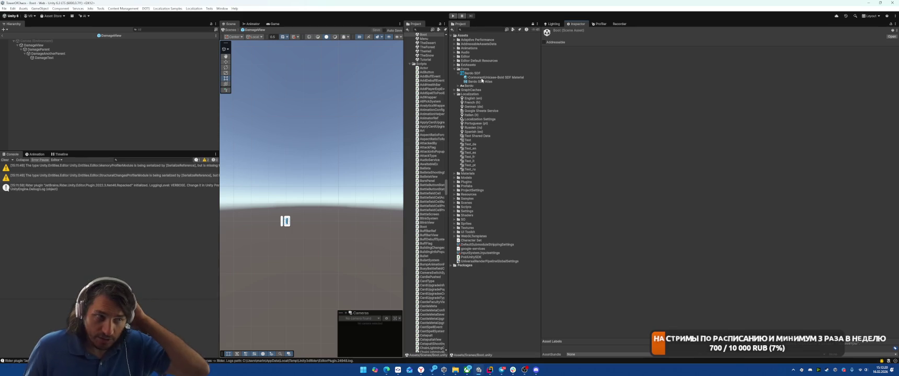
Enable Orthographic Mode and disable Rich Text and Emoji Fallback on DamageText.
{"action": "left_click", "coordinate": [74, 56]}
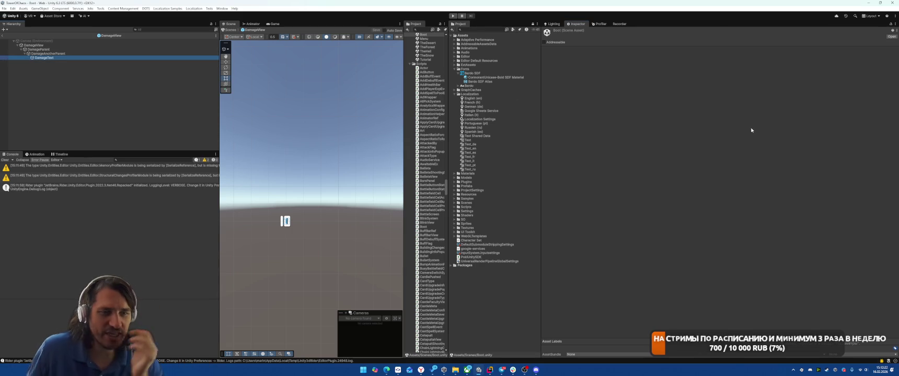
{"action": "scroll", "coordinate": [641, 132], "scroll_direction": "down", "scroll_amount": 5}
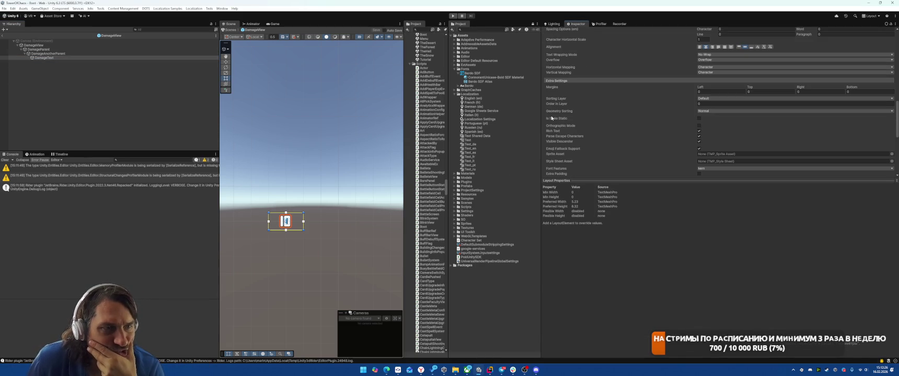
{"action": "mouse_move", "coordinate": [555, 120]}
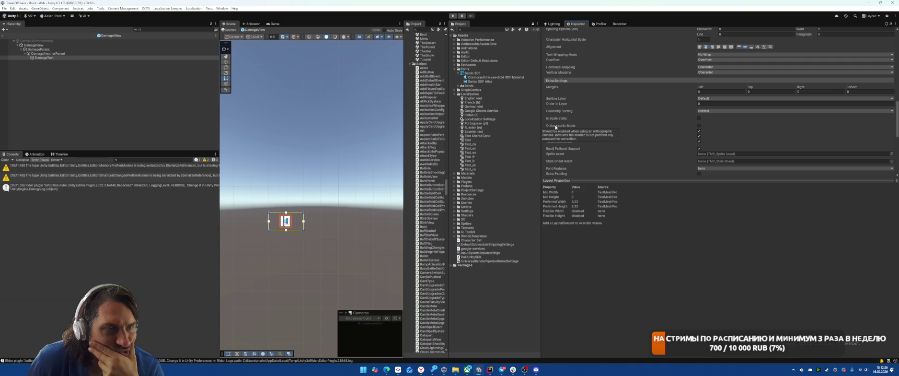
{"action": "left_click", "coordinate": [699, 126]}
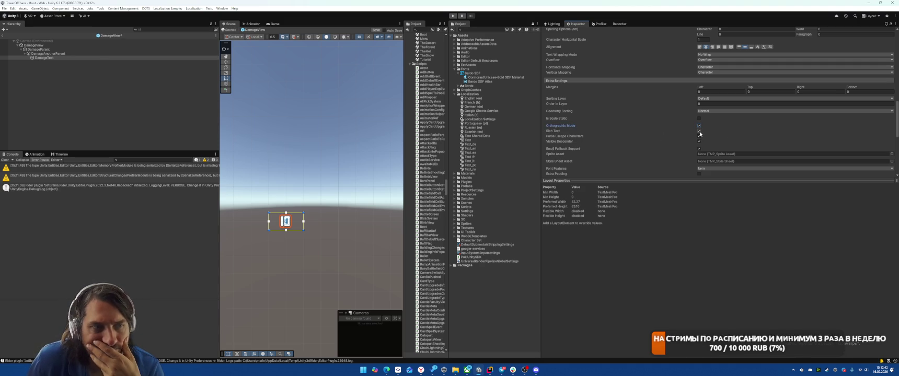
{"action": "left_click", "coordinate": [699, 131]}
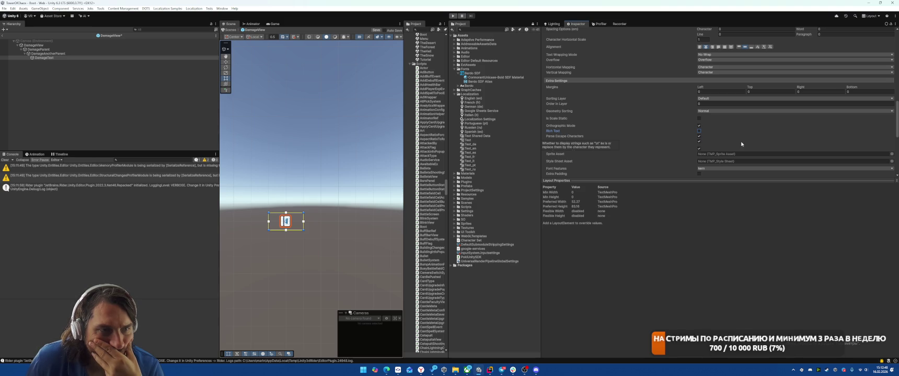
{"action": "left_click", "coordinate": [699, 137]}
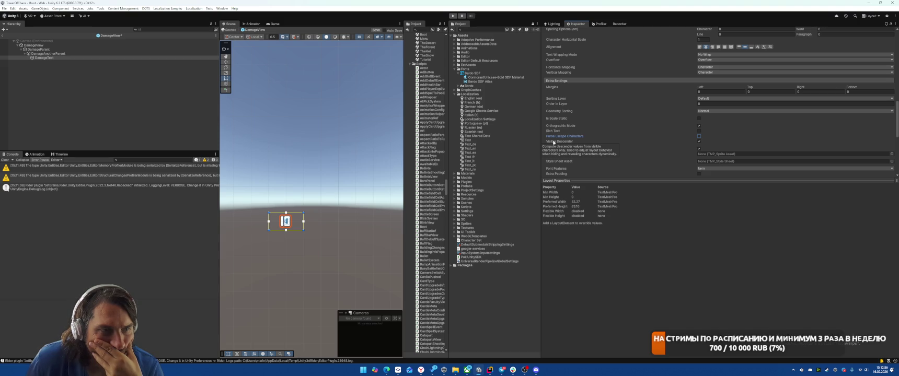
{"action": "left_click", "coordinate": [699, 141]}
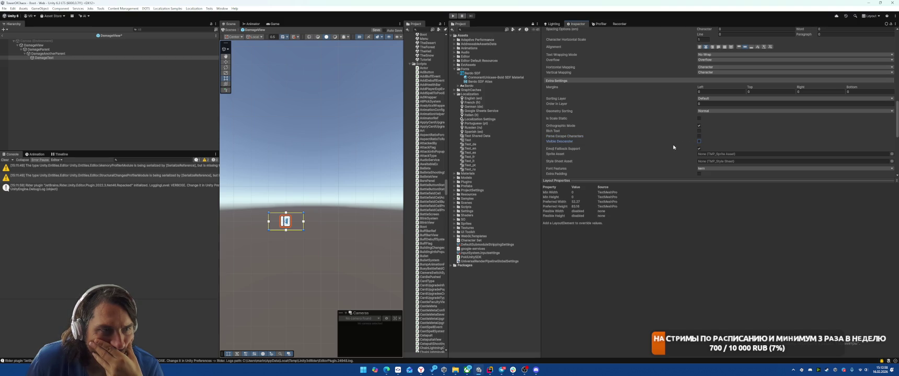
{"action": "left_click", "coordinate": [699, 150]}
Set DamageText's Font Features to Nothing and Order in Layer to 100.
{"action": "scroll", "coordinate": [657, 141], "scroll_direction": "down", "scroll_amount": 4}
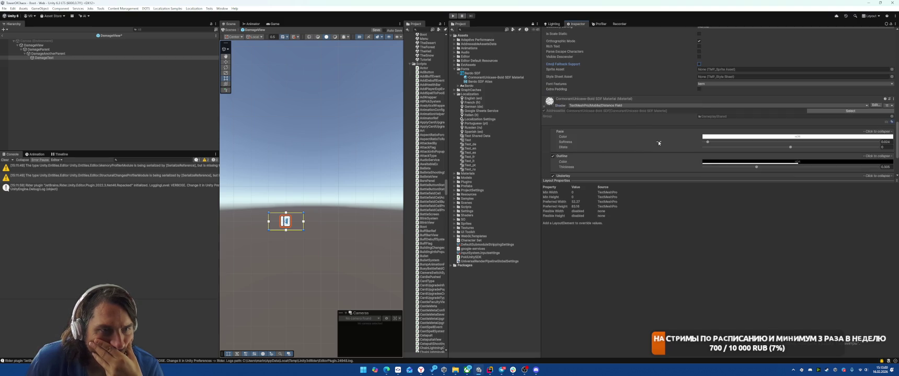
{"action": "scroll", "coordinate": [632, 125], "scroll_direction": "up", "scroll_amount": 2}
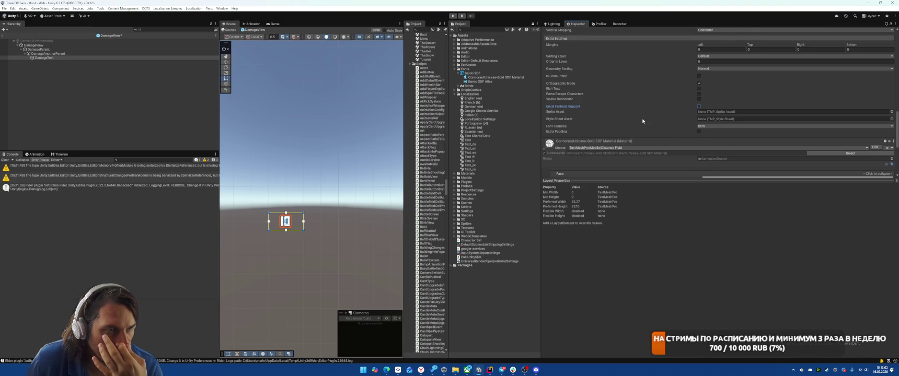
{"action": "scroll", "coordinate": [715, 172], "scroll_direction": "up", "scroll_amount": 2}
{"action": "left_click", "coordinate": [715, 169]}
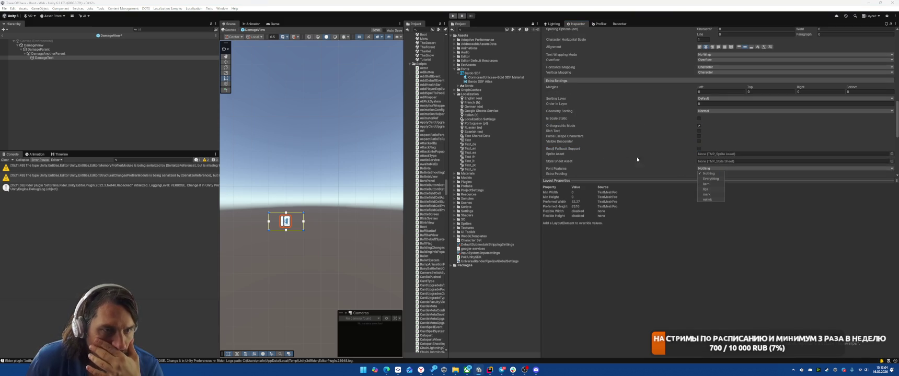
{"action": "left_click", "coordinate": [709, 186]}
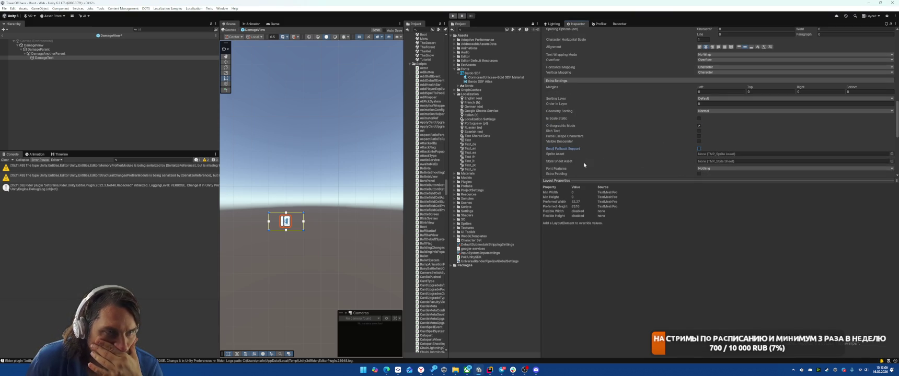
{"action": "scroll", "coordinate": [589, 134], "scroll_direction": "up", "scroll_amount": 2}
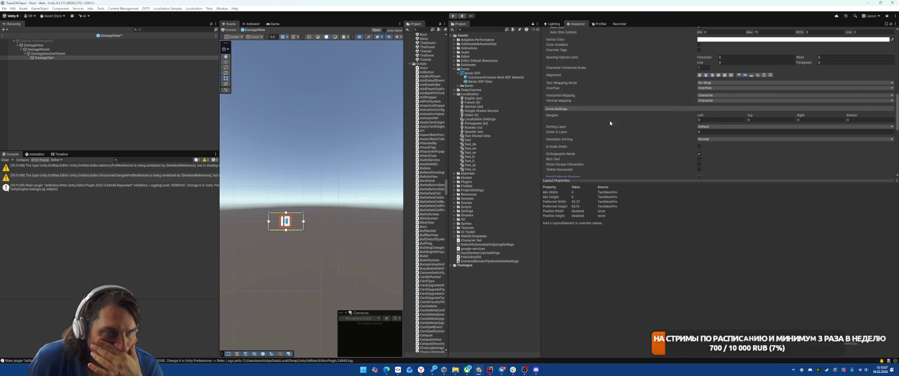
{"action": "left_click", "coordinate": [712, 131]}
{"action": "type", "text": "100"}
{"action": "left_click", "coordinate": [635, 136]}
Leave Overflow and Horizontal Mapping unchanged, save the DamageView prefab, and start Play mode.
{"action": "scroll", "coordinate": [635, 135], "scroll_direction": "up", "scroll_amount": 3}
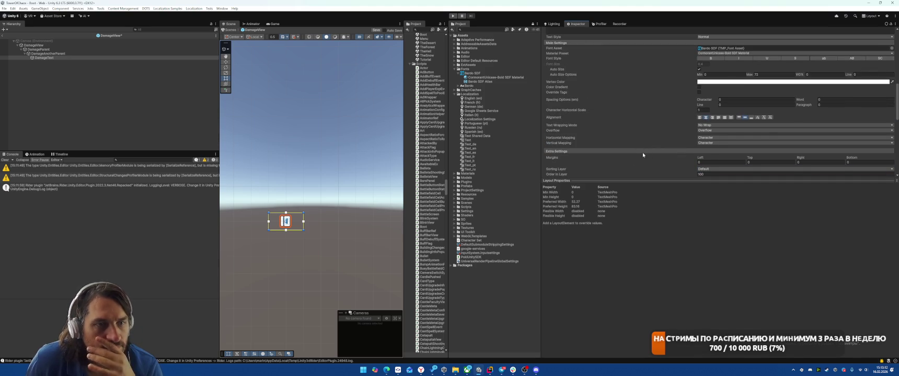
{"action": "left_click", "coordinate": [703, 130]}
{"action": "left_click", "coordinate": [667, 135]}
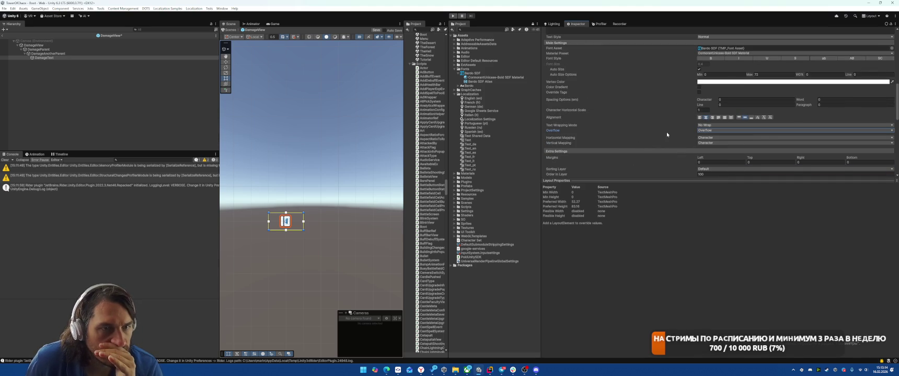
{"action": "left_click", "coordinate": [707, 138]}
{"action": "left_click", "coordinate": [651, 139]}
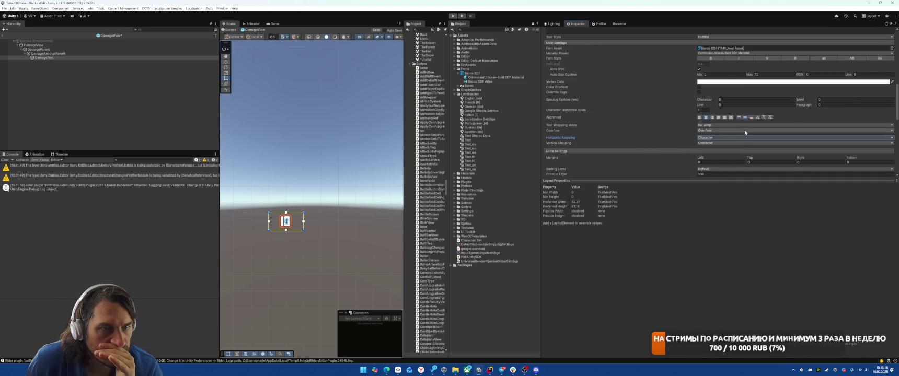
{"action": "left_click", "coordinate": [705, 118]}
{"action": "scroll", "coordinate": [744, 122], "scroll_direction": "up", "scroll_amount": 3}
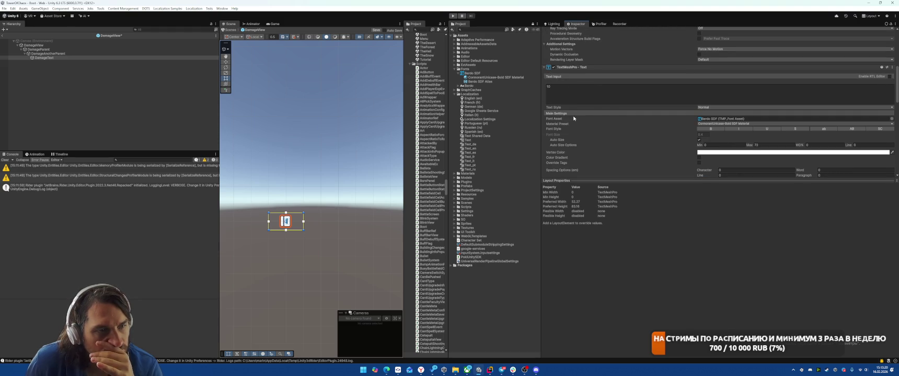
{"action": "left_click", "coordinate": [103, 83]}
{"action": "key", "text": "ctrl+p"}
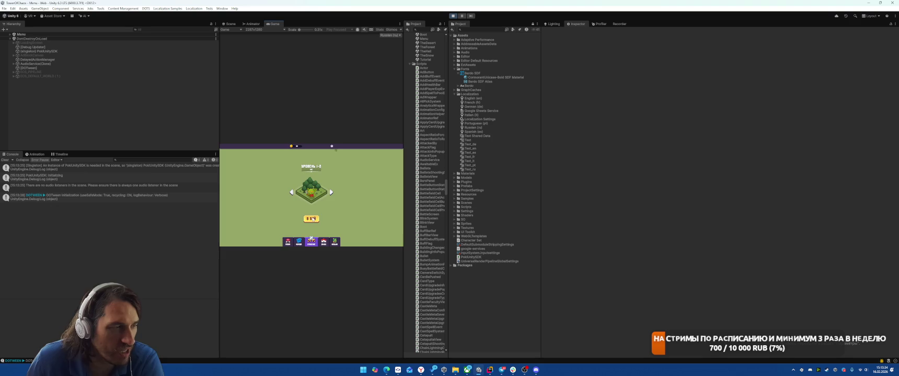
Start a battle, place a unit on the grid, and pause the game.
{"action": "left_click", "coordinate": [312, 219]}
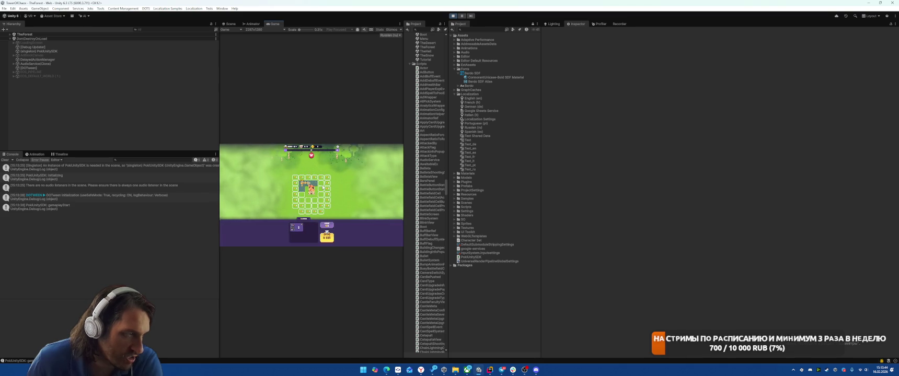
{"action": "left_click_drag", "start_coordinate": [298, 228], "coordinate": [302, 186]}
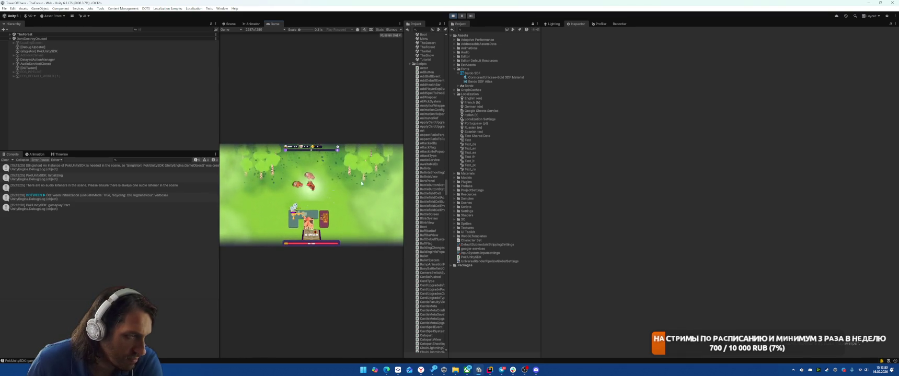
{"action": "left_click", "coordinate": [462, 15]}
Select the spawned DamageView(Clone) and frame it in the Scene view.
{"action": "key", "text": "ctrl+1"}
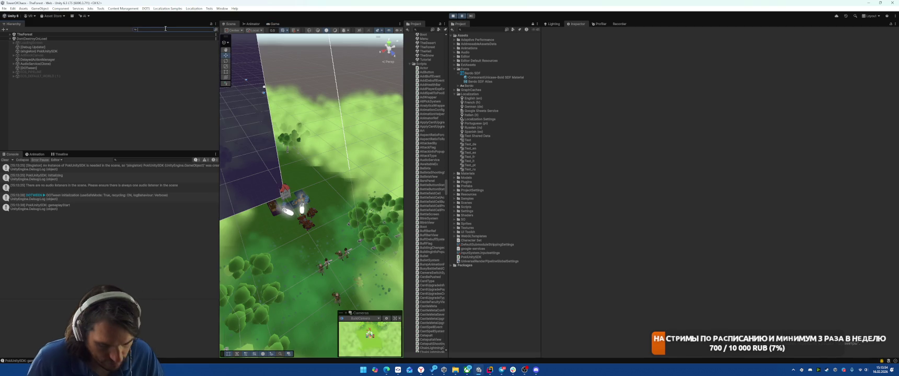
{"action": "type", "text": "damagevi"}
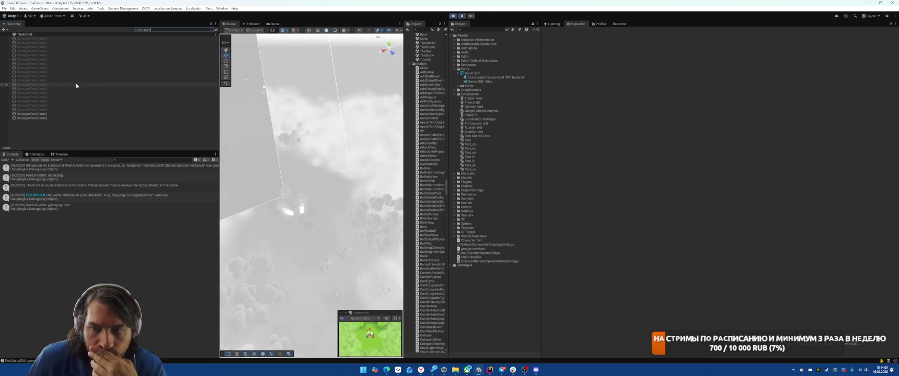
{"action": "left_click", "coordinate": [4, 114]}
{"action": "left_click", "coordinate": [211, 30]}
{"action": "double_click", "coordinate": [49, 131]}
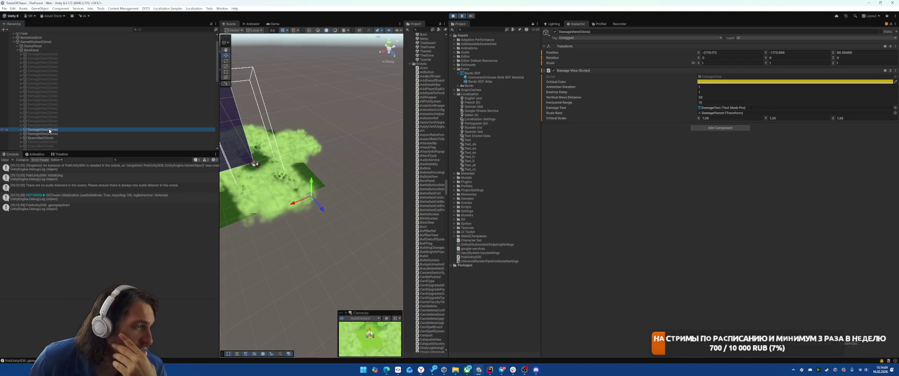
{"action": "mouse_move", "coordinate": [316, 171]}
{"action": "left_mouse_down"}
{"action": "mouse_move", "coordinate": [297, 157]}
{"action": "mouse_move", "coordinate": [313, 136]}
{"action": "mouse_move", "coordinate": [308, 178]}
{"action": "left_mouse_up"}
{"action": "key", "text": "f"}
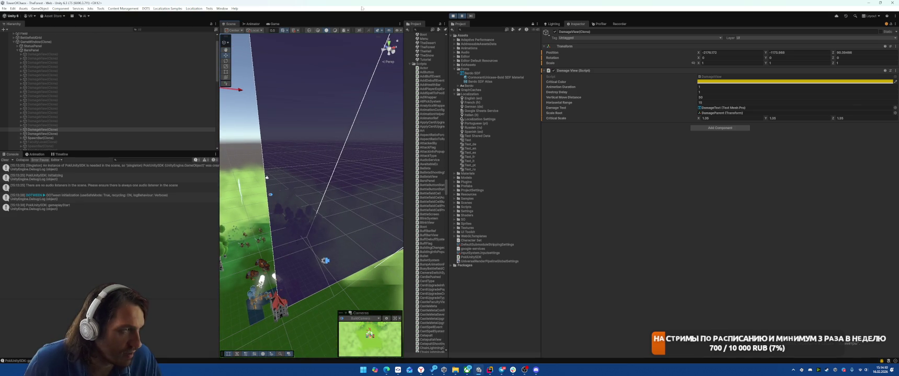
{"action": "key", "text": "alt+Tab"}
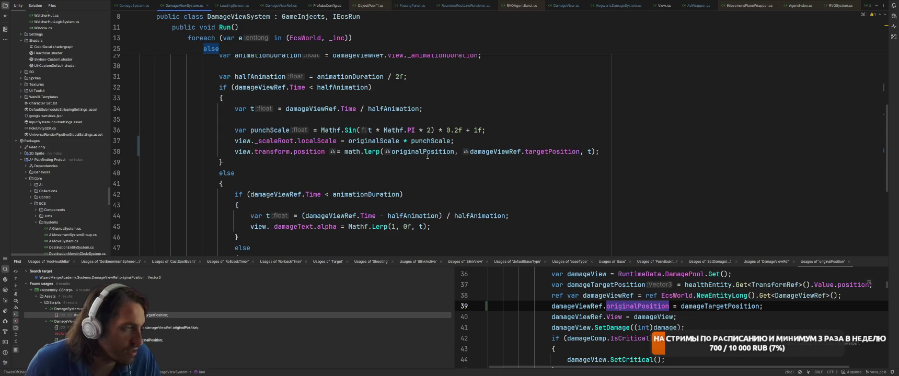
Inspect position, originalPosition, damageViewRef and _verticalMoveDistance usages in DamageViewSystem.cs, then return to Unity.
{"action": "scroll", "coordinate": [441, 167], "scroll_direction": "up", "scroll_amount": 5}
{"action": "scroll", "coordinate": [397, 178], "scroll_direction": "down", "scroll_amount": 5}
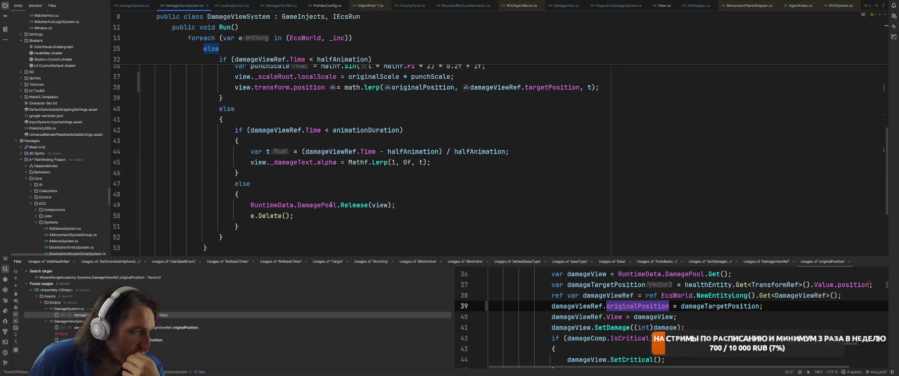
{"action": "scroll", "coordinate": [364, 190], "scroll_direction": "up", "scroll_amount": 5}
{"action": "scroll", "coordinate": [363, 190], "scroll_direction": "up", "scroll_amount": 1}
{"action": "left_click", "coordinate": [320, 184]}
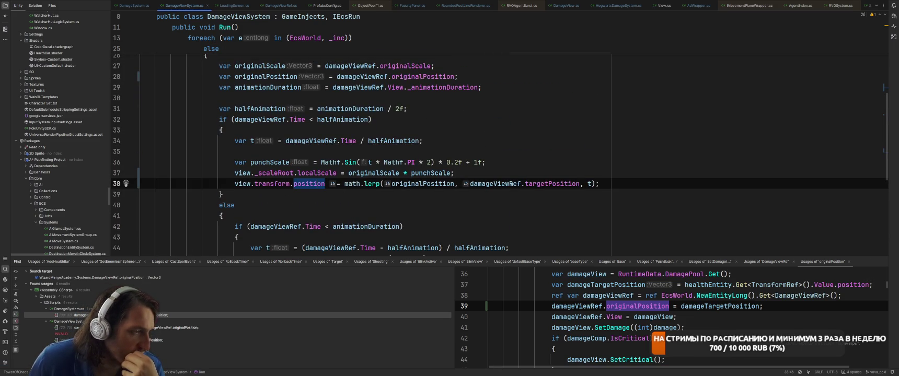
{"action": "left_click", "coordinate": [447, 183]}
{"action": "left_click", "coordinate": [502, 183]}
{"action": "scroll", "coordinate": [502, 180], "scroll_direction": "up", "scroll_amount": 3}
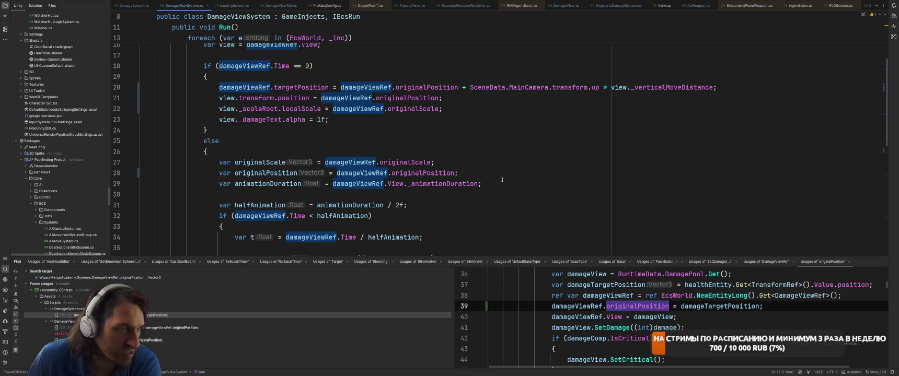
{"action": "left_click", "coordinate": [663, 84]}
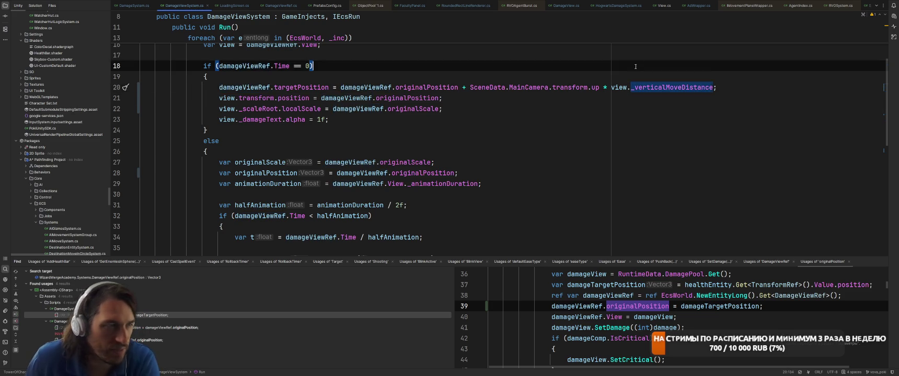
{"action": "key", "text": "alt+Tab"}
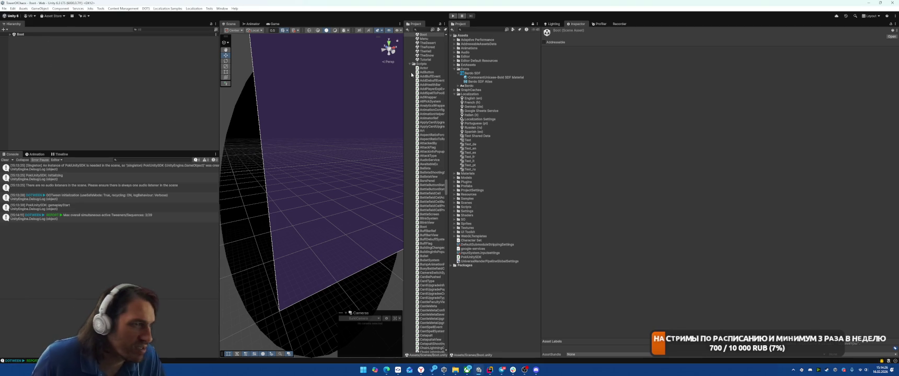
Find the DamageView prefab via 'damageVi', set Vertical Move Distance to 2, and lower Horizontal Range.
{"action": "left_click", "coordinate": [481, 29]}
{"action": "type", "text": "damageVie"}
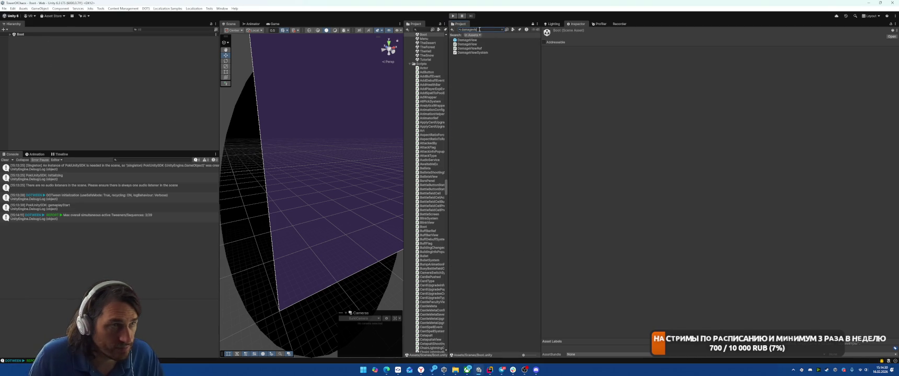
{"action": "left_click", "coordinate": [464, 40]}
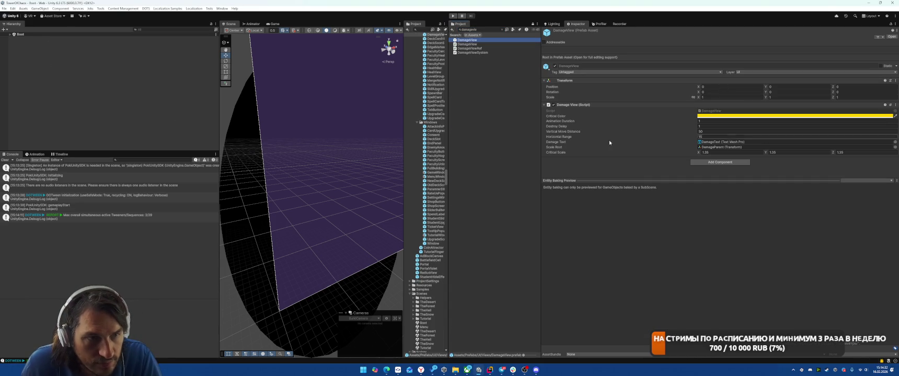
{"action": "left_click", "coordinate": [733, 132]}
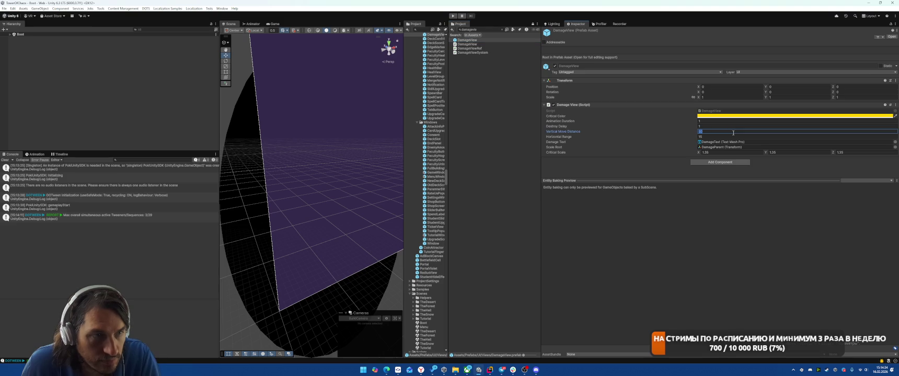
{"action": "type", "text": "2"}
{"action": "left_click", "coordinate": [714, 137]}
{"action": "type", "text": "0.2"}
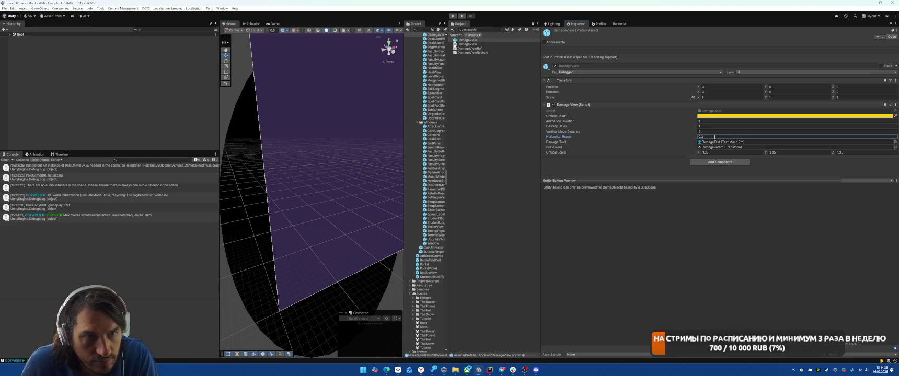
{"action": "left_click", "coordinate": [591, 132]}
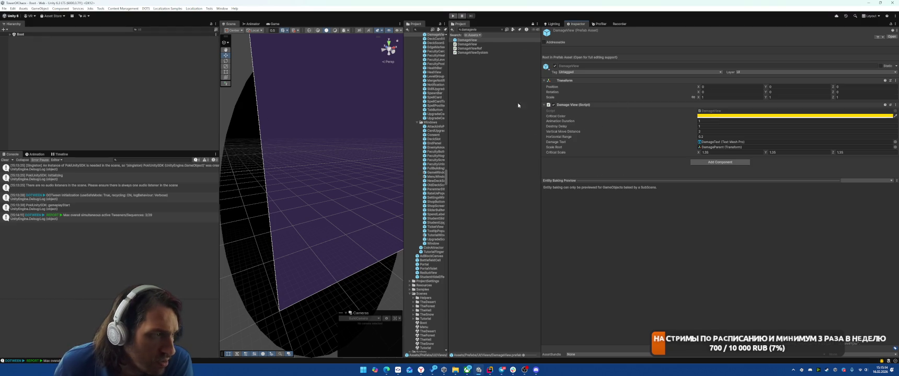
{"action": "left_click", "coordinate": [489, 370]}
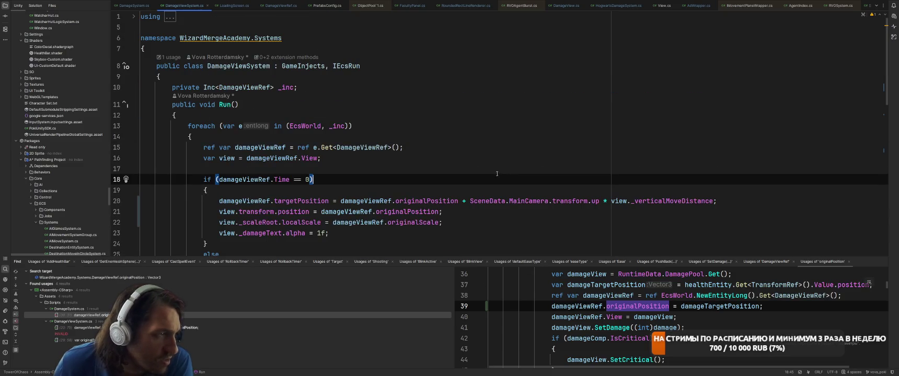
Find usages of DamageViewRef and open its HogwartsDamageSystem and DamageViewSystem usages.
{"action": "right_click", "coordinate": [240, 88]}
{"action": "left_click", "coordinate": [245, 128]}
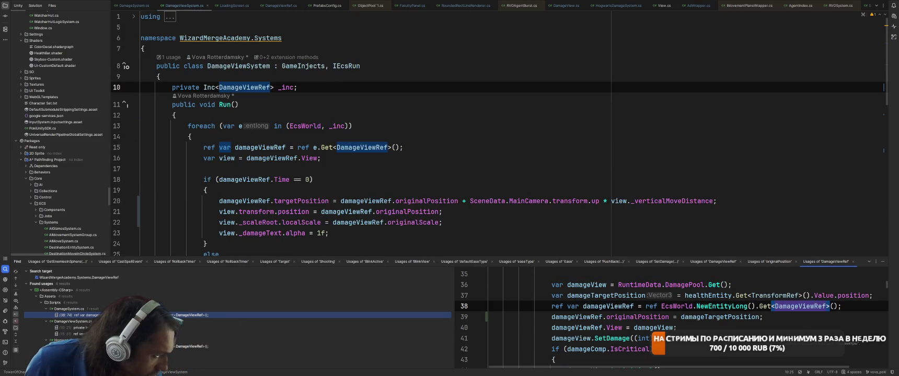
{"action": "double_click", "coordinate": [172, 346]}
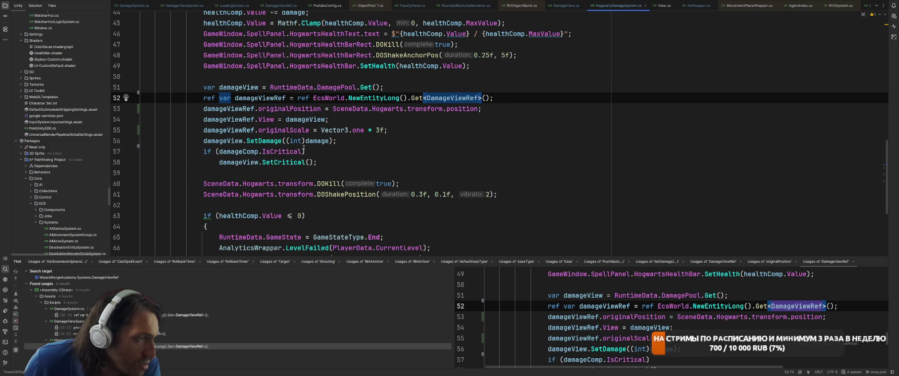
{"action": "scroll", "coordinate": [300, 226], "scroll_direction": "down", "scroll_amount": 1}
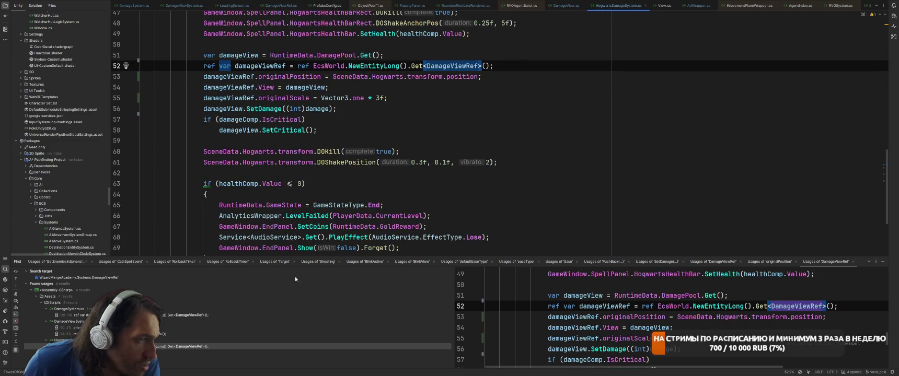
{"action": "left_click", "coordinate": [68, 334]}
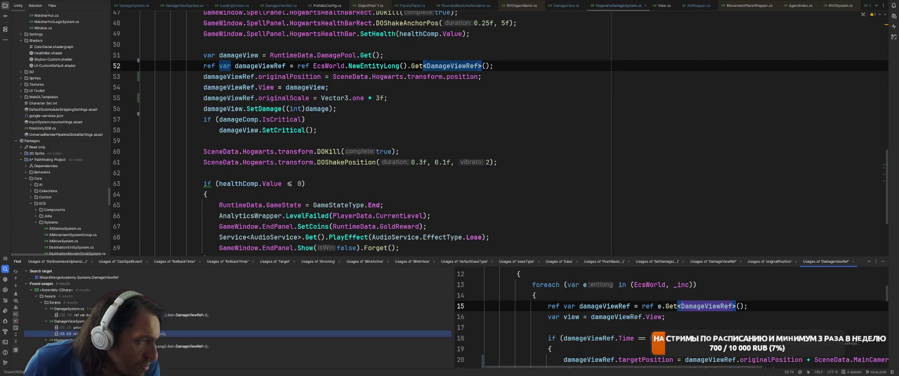
{"action": "key", "text": "Return"}
{"action": "scroll", "coordinate": [464, 154], "scroll_direction": "down", "scroll_amount": 8}
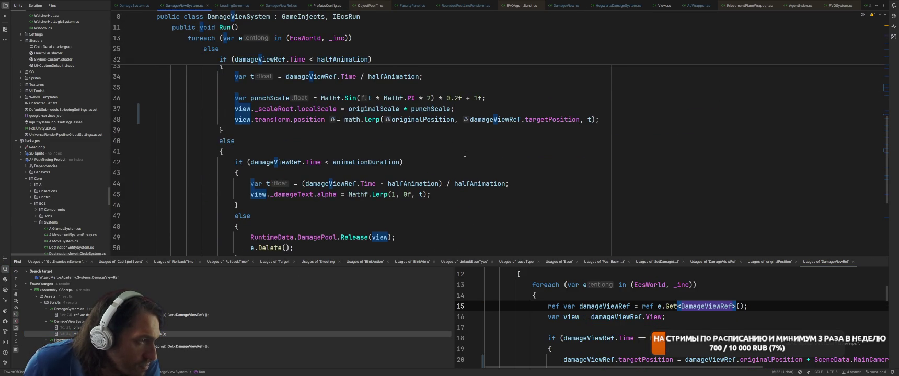
{"action": "scroll", "coordinate": [464, 154], "scroll_direction": "up", "scroll_amount": 2}
{"action": "scroll", "coordinate": [497, 141], "scroll_direction": "down", "scroll_amount": 5}
{"action": "scroll", "coordinate": [528, 125], "scroll_direction": "up", "scroll_amount": 2}
{"action": "scroll", "coordinate": [528, 125], "scroll_direction": "up", "scroll_amount": 3}
Find write usages of originalPosition and open its assignment in DamageSystem.cs.
{"action": "left_click", "coordinate": [420, 184]}
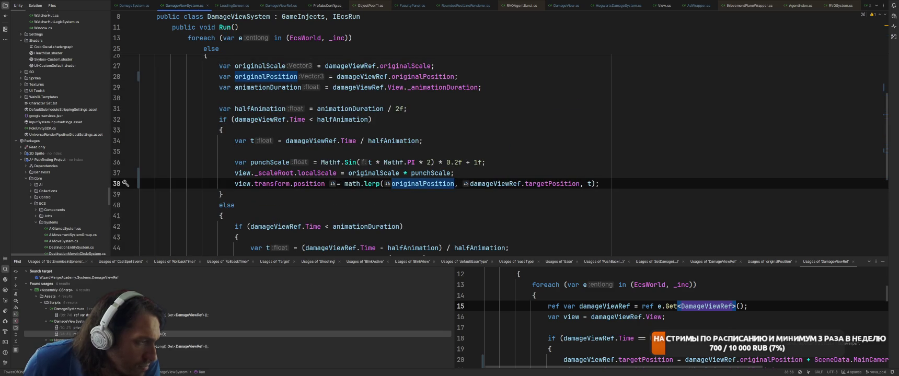
{"action": "right_click", "coordinate": [419, 77]}
{"action": "left_click", "coordinate": [465, 106]}
{"action": "left_click", "coordinate": [15, 322]}
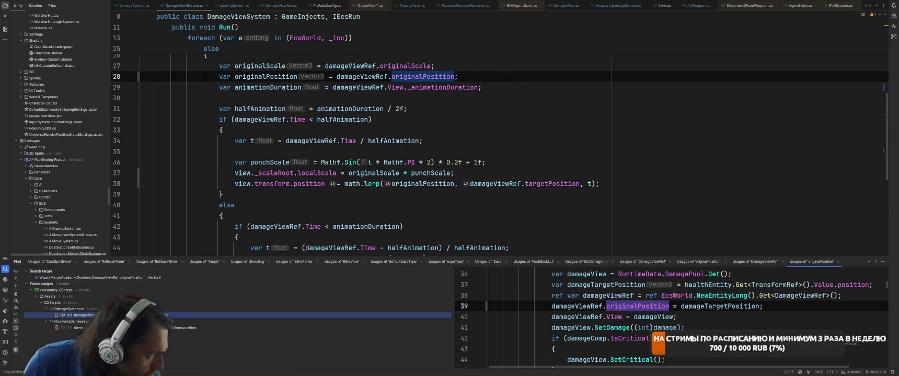
{"action": "double_click", "coordinate": [73, 315]}
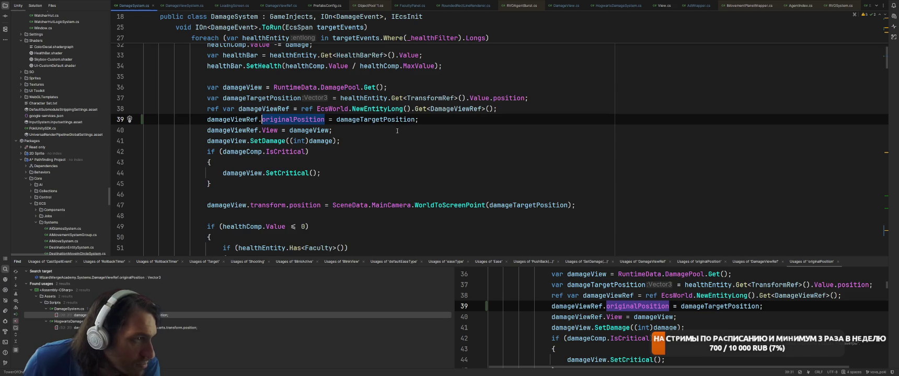
Highlight damageTargetPosition and healthEntity uses, then preview the HogwartsDamageSystem usage.
{"action": "scroll", "coordinate": [377, 151], "scroll_direction": "up", "scroll_amount": 1}
{"action": "left_click", "coordinate": [377, 151]}
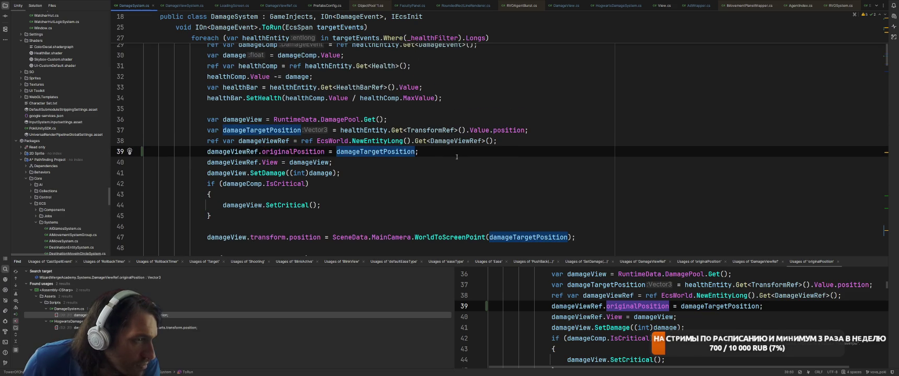
{"action": "left_click", "coordinate": [353, 130]}
{"action": "scroll", "coordinate": [471, 139], "scroll_direction": "up", "scroll_amount": 2}
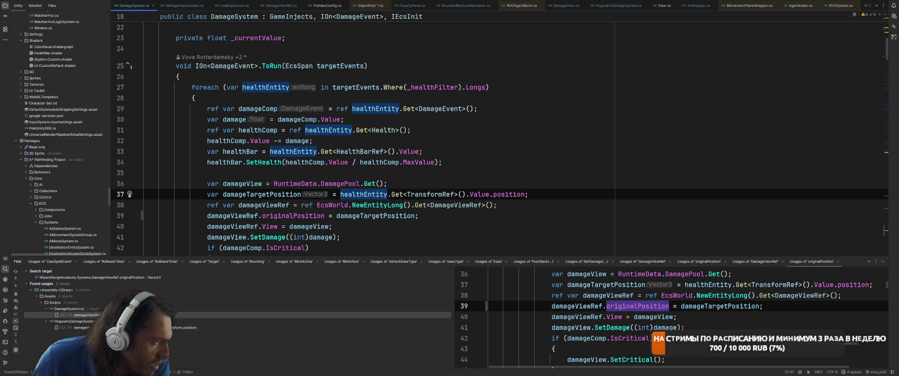
{"action": "left_click", "coordinate": [74, 327]}
{"action": "left_click", "coordinate": [492, 194]}
{"action": "scroll", "coordinate": [492, 196], "scroll_direction": "down", "scroll_amount": 5}
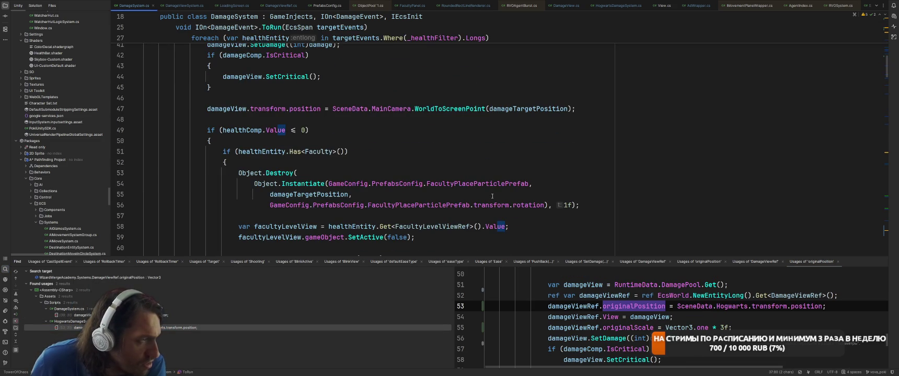
{"action": "left_click", "coordinate": [246, 109]}
{"action": "key", "text": "ctrl+w"}
{"action": "key", "text": "ctrl+w"}
{"action": "key", "text": "ctrl+w"}
{"action": "key", "text": "BackSpace"}
{"action": "key", "text": "BackSpace"}
{"action": "key", "text": "BackSpace"}
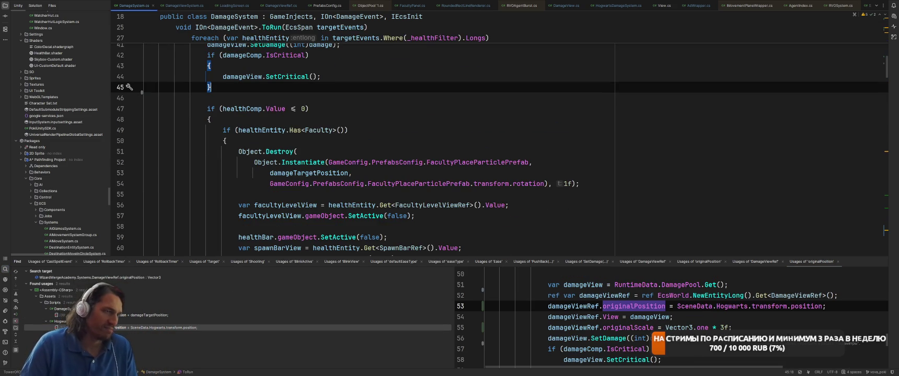
{"action": "key", "text": "ctrl+Tab"}
{"action": "key", "text": "ctrl+Tab"}
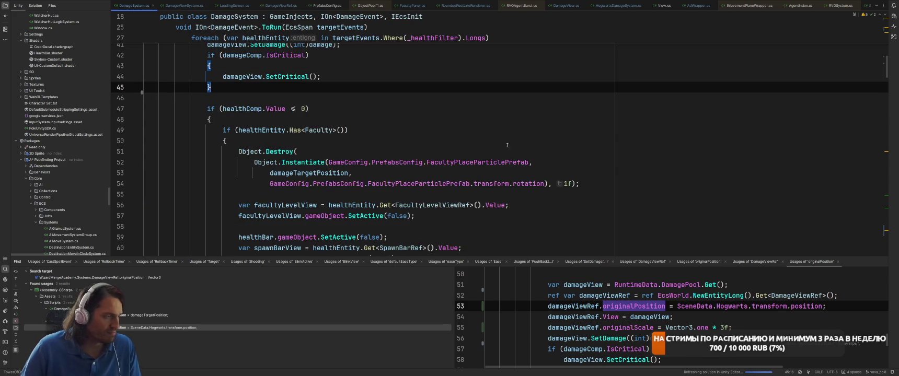
{"action": "scroll", "coordinate": [485, 170], "scroll_direction": "up", "scroll_amount": 4}
{"action": "right_click", "coordinate": [246, 119]}
{"action": "left_click", "coordinate": [277, 164]}
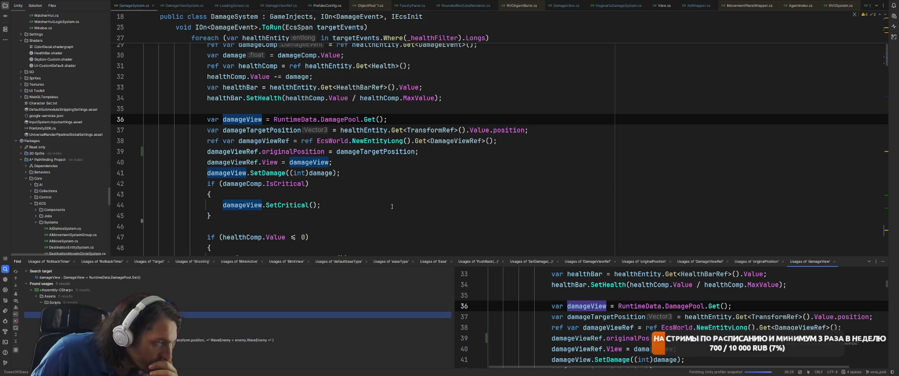
{"action": "double_click", "coordinate": [264, 131]}
{"action": "key", "text": "ctrl+c"}
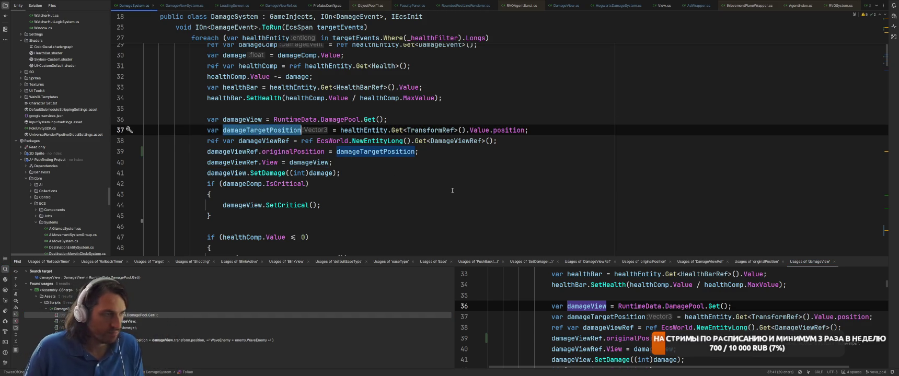
{"action": "double_click", "coordinate": [167, 340]}
{"action": "left_click_drag", "start_coordinate": [316, 119], "coordinate": [434, 119]}
{"action": "key", "text": "ctrl+v"}
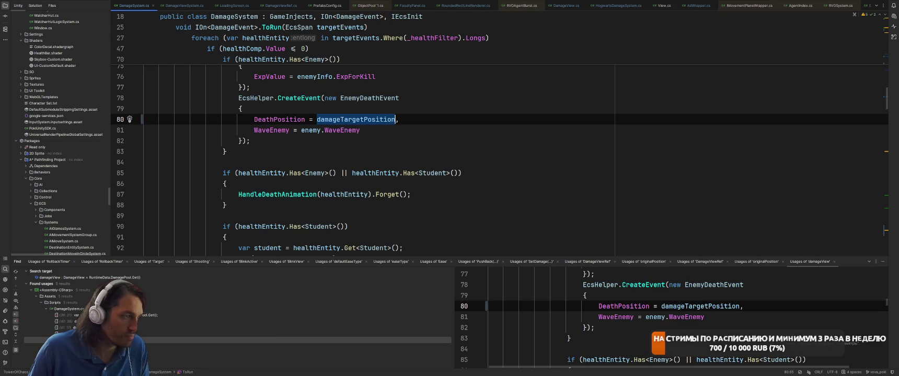
{"action": "left_click", "coordinate": [16, 273]}
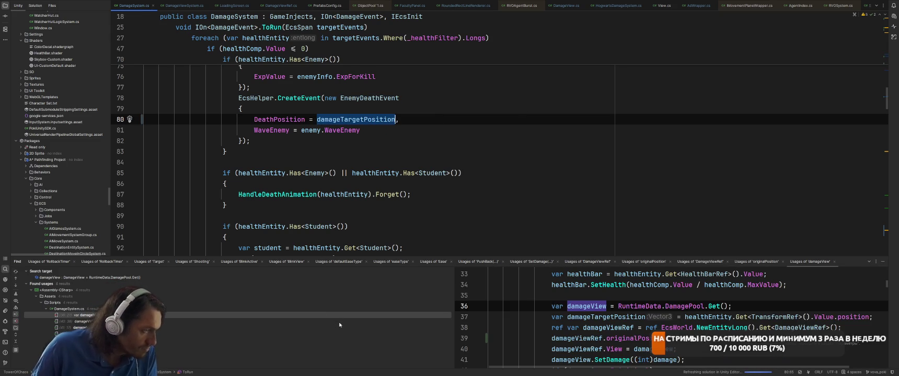
{"action": "double_click", "coordinate": [337, 327]}
{"action": "key", "text": "Down"}
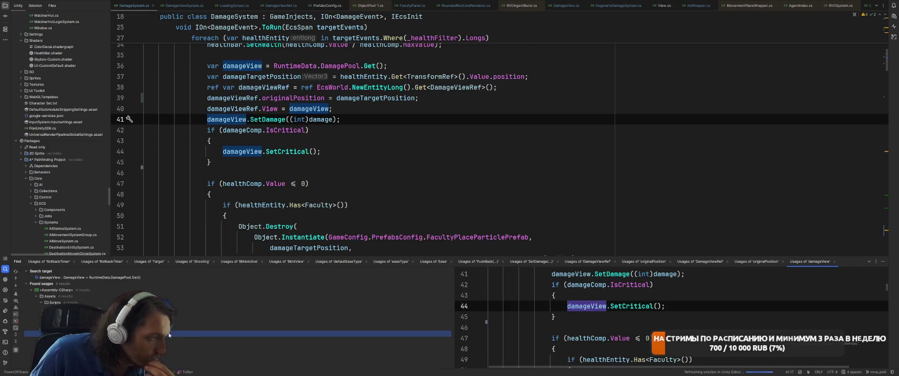
{"action": "left_click", "coordinate": [353, 185]}
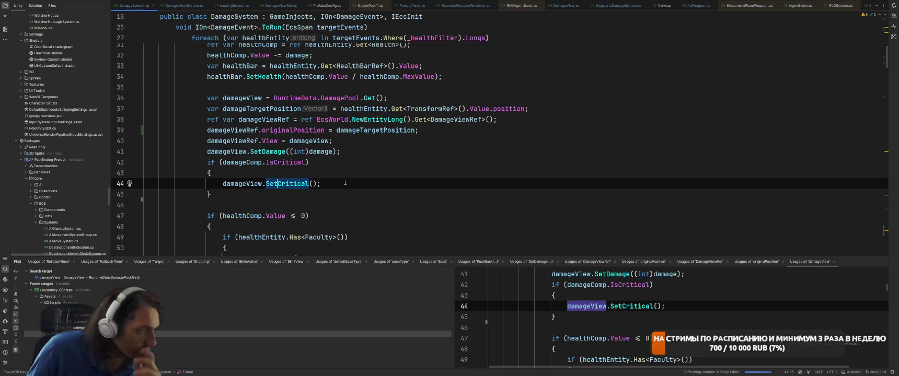
{"action": "left_click", "coordinate": [286, 183], "text": "ctrl"}
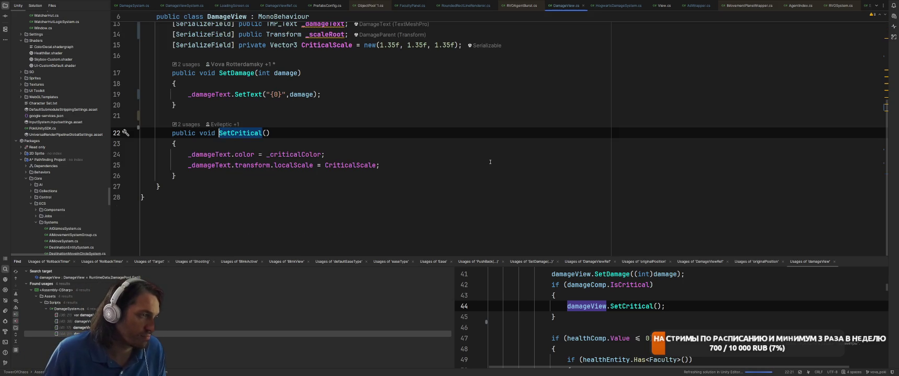
{"action": "key", "text": "ctrl+minus"}
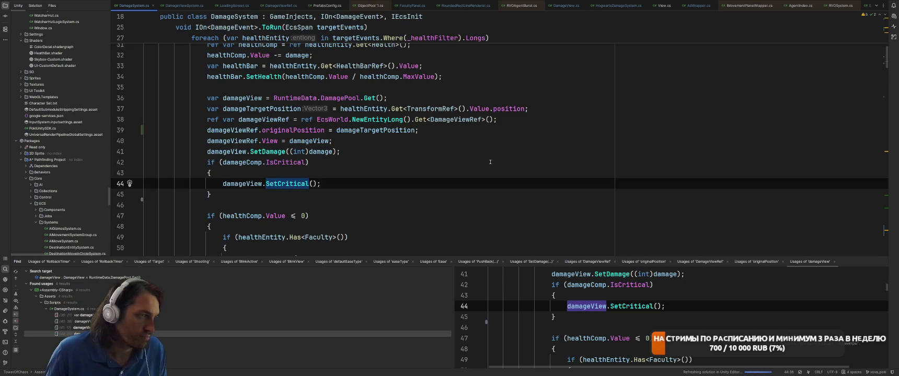
{"action": "key", "text": "Up"}
{"action": "key", "text": "Up"}
{"action": "key", "text": "Up"}
{"action": "key", "text": "Down"}
{"action": "key", "text": "Down"}
{"action": "key", "text": "Down"}
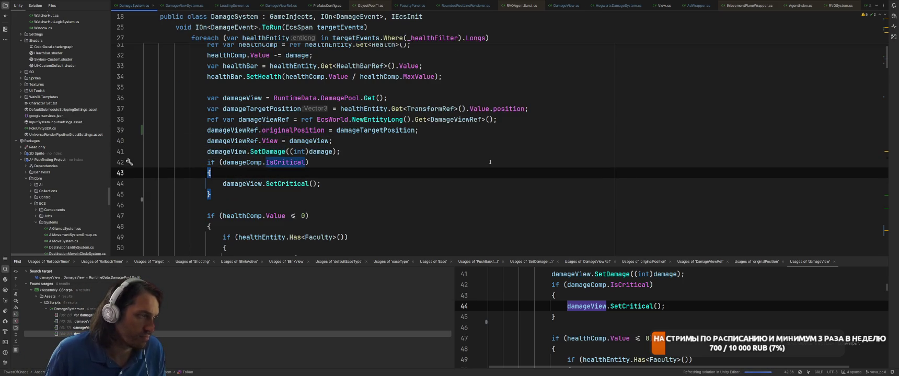
In the critical branch, start a line assigning damageViewRef.originalScale = damageView.
{"action": "key", "text": "Return"}
{"action": "type", "text": "dam"}
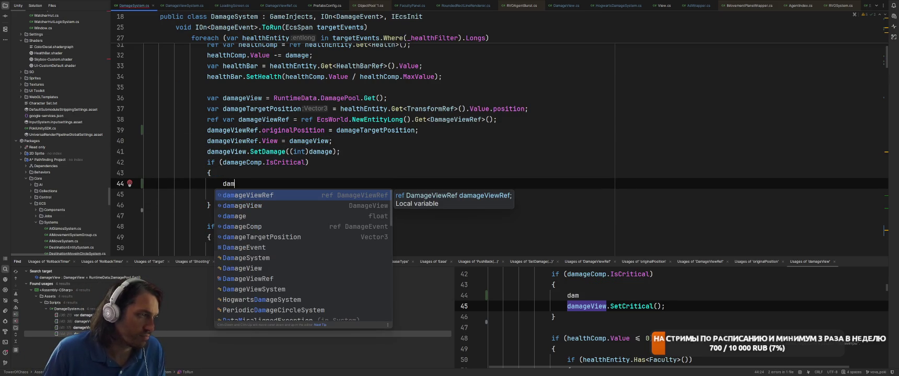
{"action": "type", "text": "."}
{"action": "key", "text": "Down"}
{"action": "key", "text": "Return"}
{"action": "type", "text": "= "}
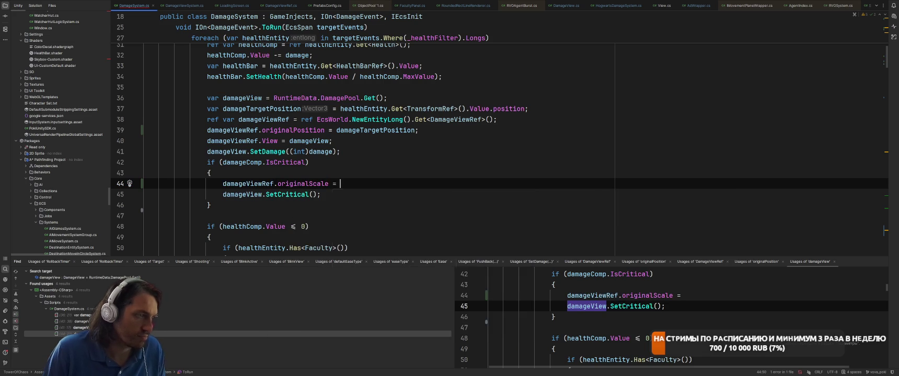
{"action": "type", "text": "da"}
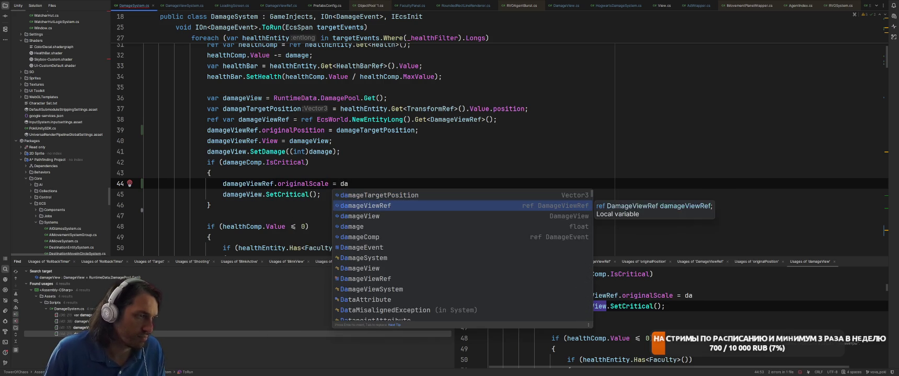
{"action": "key", "text": "Down"}
{"action": "key", "text": "Return"}
{"action": "type", "text": ".Cr"}
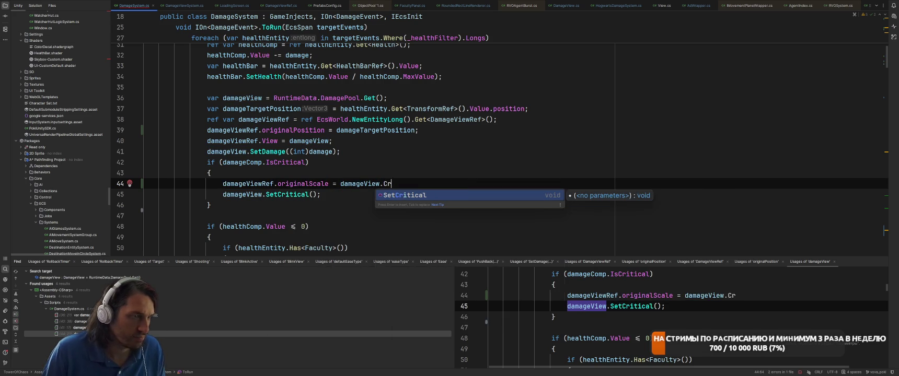
{"action": "key", "text": "BackSpace"}
{"action": "key", "text": "BackSpace"}
{"action": "key", "text": "Escape"}
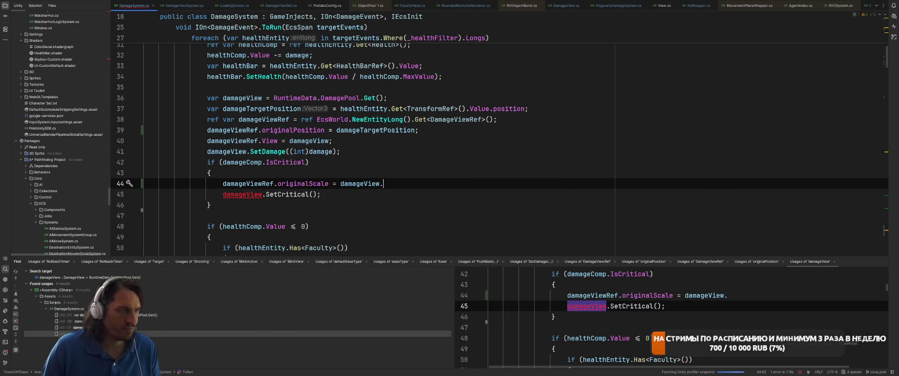
Make CriticalScale public in DamageView.cs.
{"action": "left_click", "coordinate": [306, 195], "text": "ctrl"}
{"action": "scroll", "coordinate": [351, 177], "scroll_direction": "up", "scroll_amount": 3}
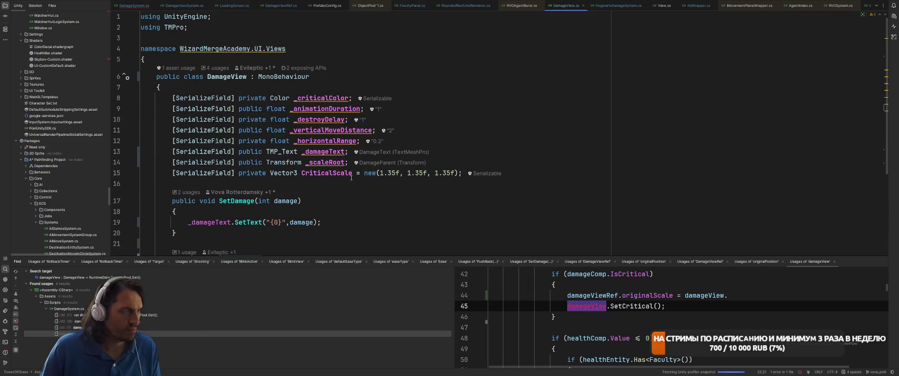
{"action": "double_click", "coordinate": [248, 175]}
{"action": "type", "text": "publ"}
{"action": "key", "text": "Return"}
Finish with damageView.CriticalScale and add an else setting originalScale to Vector3.one.
{"action": "key", "text": "ctrl+Tab"}
{"action": "type", "text": "Cri"}
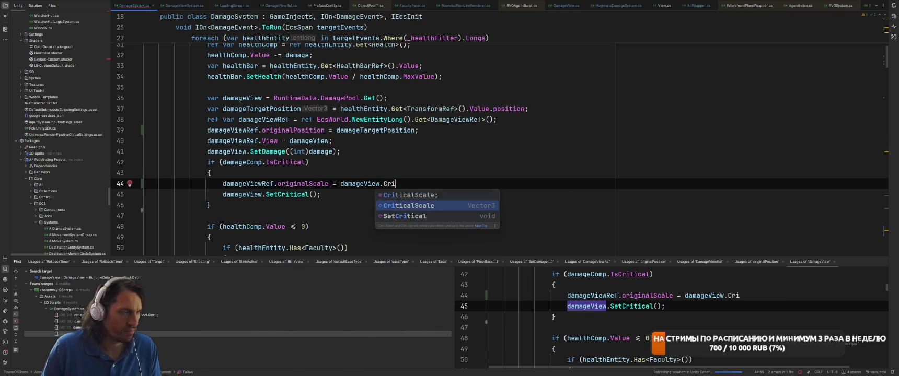
{"action": "key", "text": "Return"}
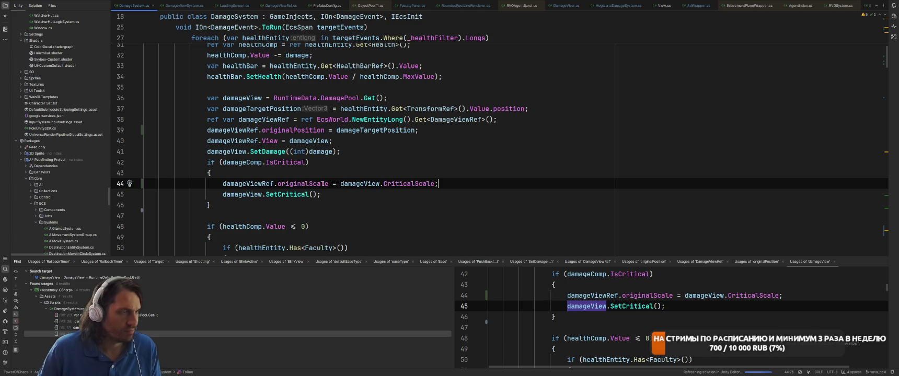
{"action": "key", "text": "Down"}
{"action": "key", "text": "Down"}
{"action": "type", "text": "else "}
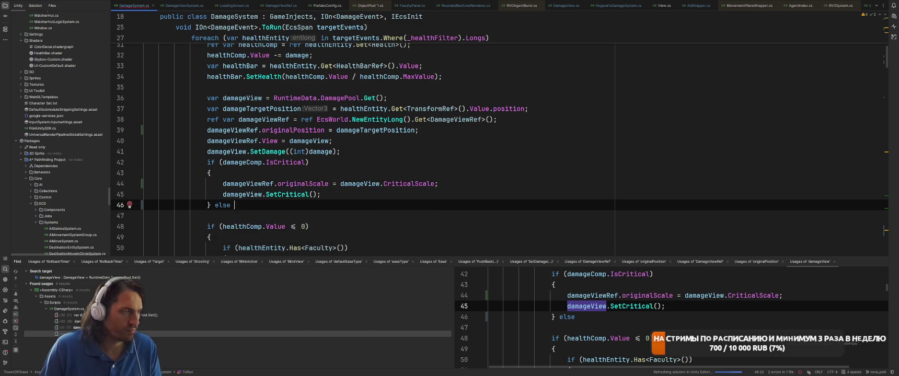
{"action": "type", "text": "{"}
{"action": "key", "text": "Return"}
{"action": "type", "text": "damageViewRef.originalScale = Vector3.one;"}
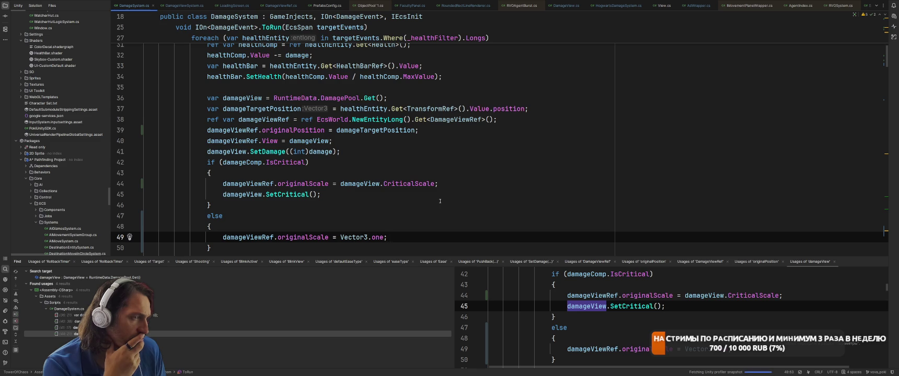
Close old usage results, open HogwartsDamageSystem.cs, and find usages of damageViewRef.
{"action": "left_click", "coordinate": [833, 262]}
{"action": "left_click", "coordinate": [782, 261]}
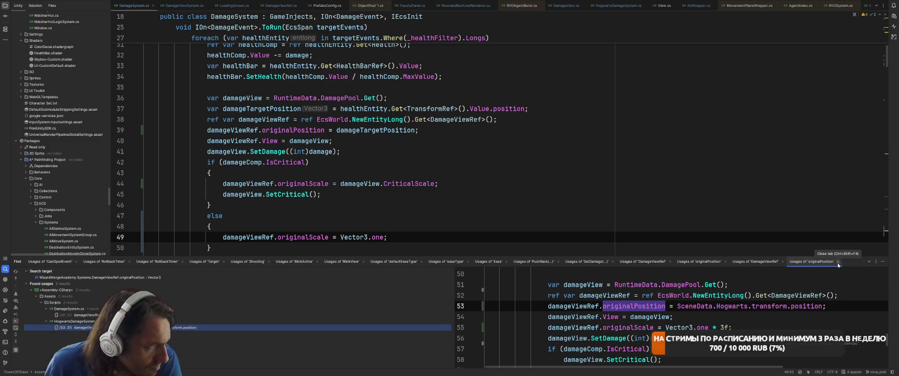
{"action": "double_click", "coordinate": [199, 347]}
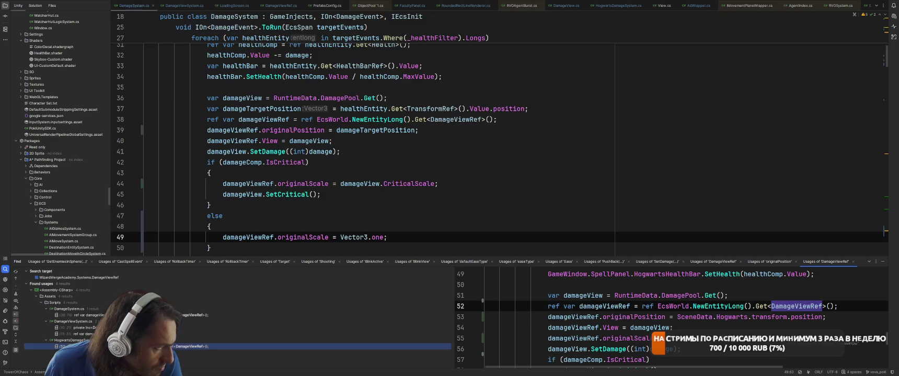
{"action": "right_click", "coordinate": [253, 98]}
{"action": "left_click", "coordinate": [272, 148]}
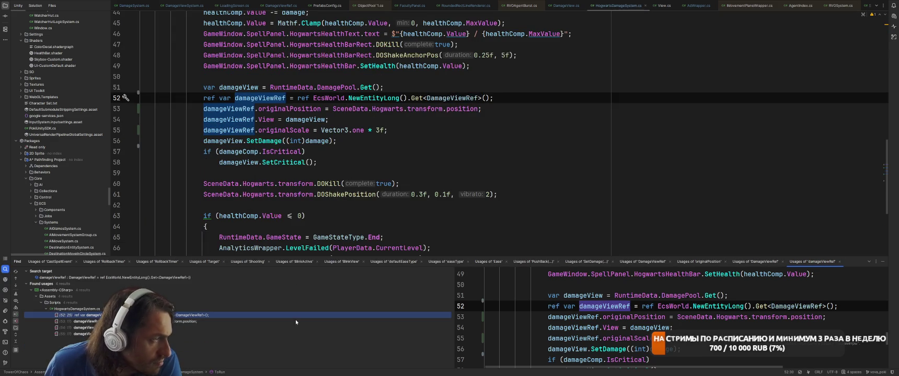
{"action": "key", "text": "Down"}
{"action": "key", "text": "Down"}
{"action": "key", "text": "Down"}
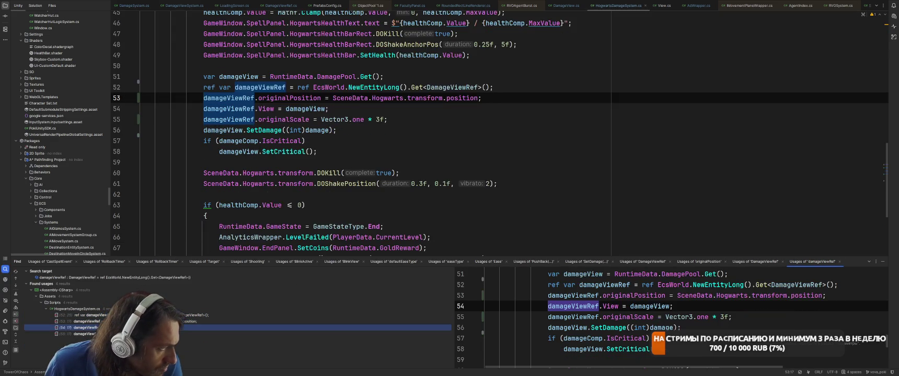
Wrap the IsCritical branch's SetCritical call in braces.
{"action": "left_click", "coordinate": [528, 151]}
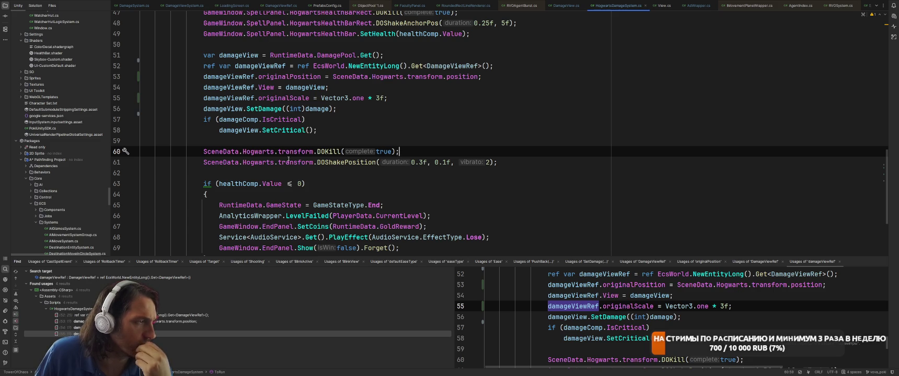
{"action": "left_click", "coordinate": [297, 119]}
{"action": "left_click", "coordinate": [261, 128]}
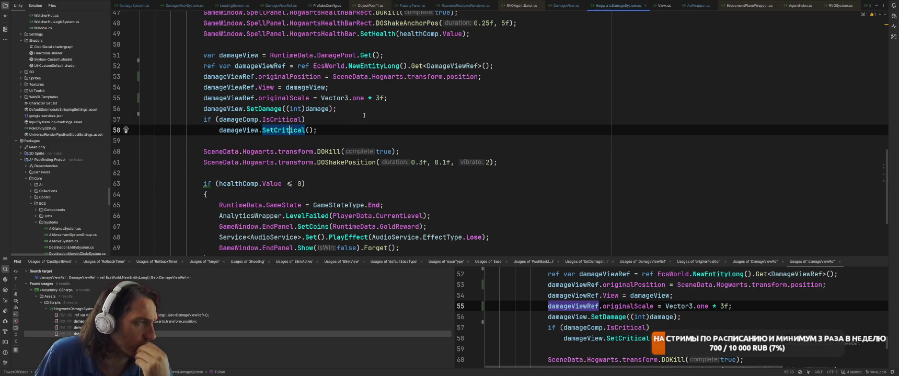
{"action": "left_click", "coordinate": [256, 130]}
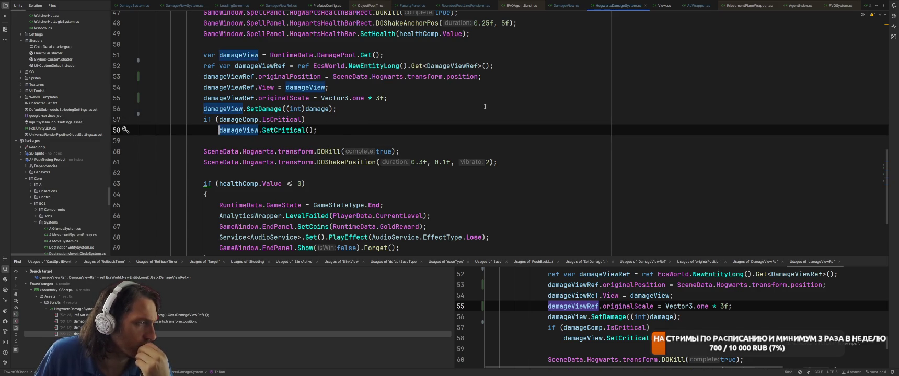
{"action": "type", "text": "{"}
{"action": "key", "text": "Return"}
{"action": "key", "text": "Up"}
{"action": "key", "text": "Up"}
{"action": "key", "text": "Up"}
Paste the Vector3.one * 3f originalScale line into the IsCritical block.
{"action": "left_click", "coordinate": [485, 98]}
{"action": "key", "text": "Down"}
{"action": "key", "text": "Down"}
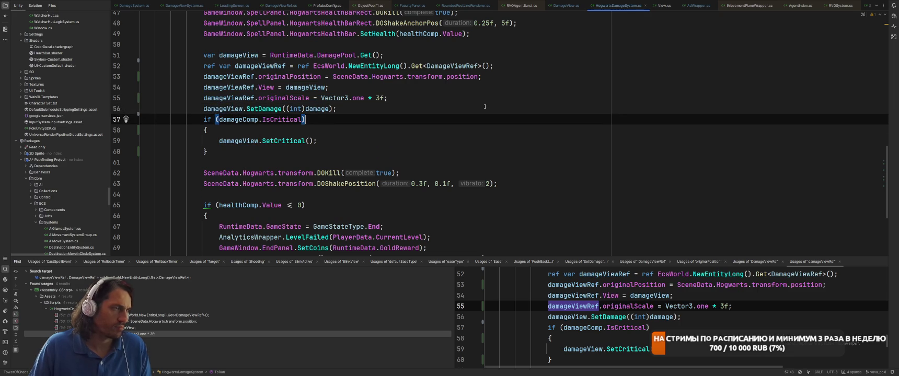
{"action": "key", "text": "Down"}
{"action": "key", "text": "End"}
{"action": "key", "text": "Return"}
{"action": "type", "text": "damageViewRef.originalScale = Vector3.one * 3f;"}
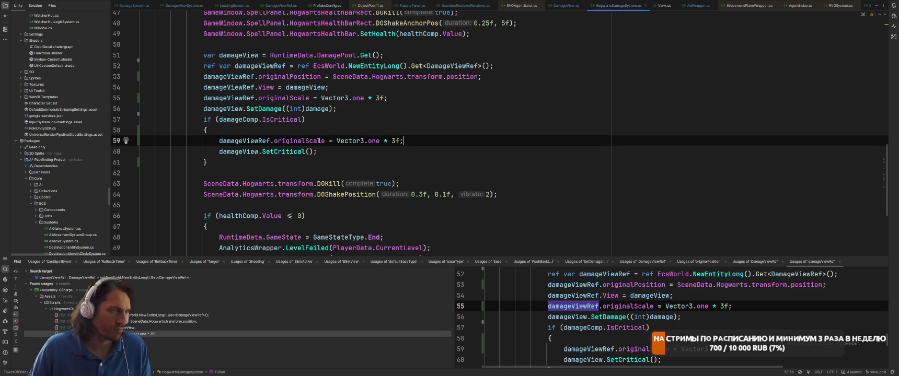
Change it to originalScale *= damageView.CriticalScale.x, then switch to Toggl Track.
{"action": "left_click_drag", "start_coordinate": [335, 141], "coordinate": [401, 144]}
{"action": "type", "text": "damageView.CriticalScale"}
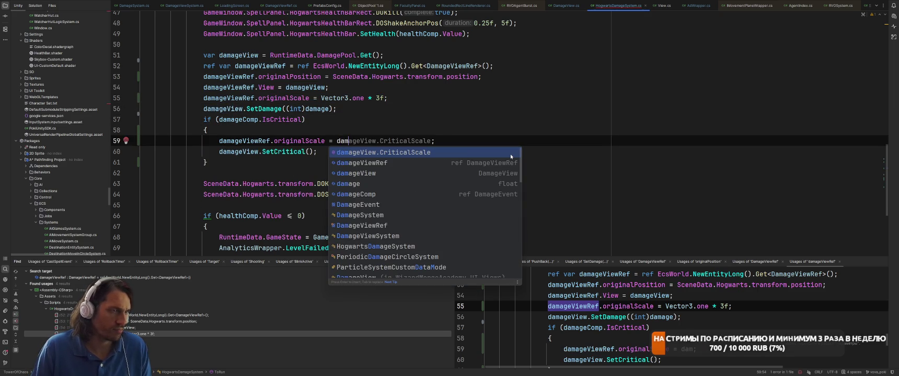
{"action": "key", "text": "Escape"}
{"action": "key", "text": "ctrl+Left"}
{"action": "key", "text": "ctrl+Left"}
{"action": "key", "text": "ctrl+Left"}
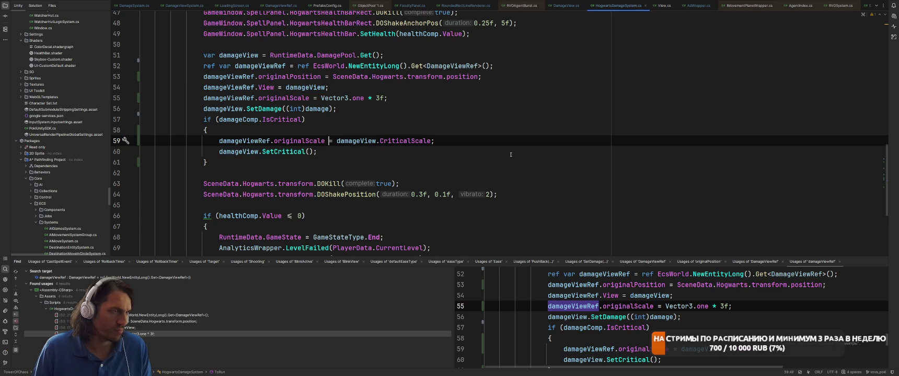
{"action": "type", "text": "*"}
{"action": "key", "text": "End"}
{"action": "type", "text": ".x"}
{"action": "key", "text": "End"}
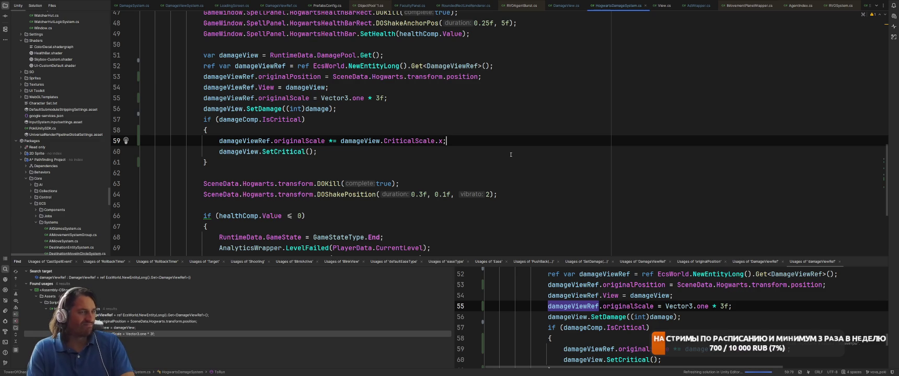
{"action": "key", "text": "alt+Tab"}
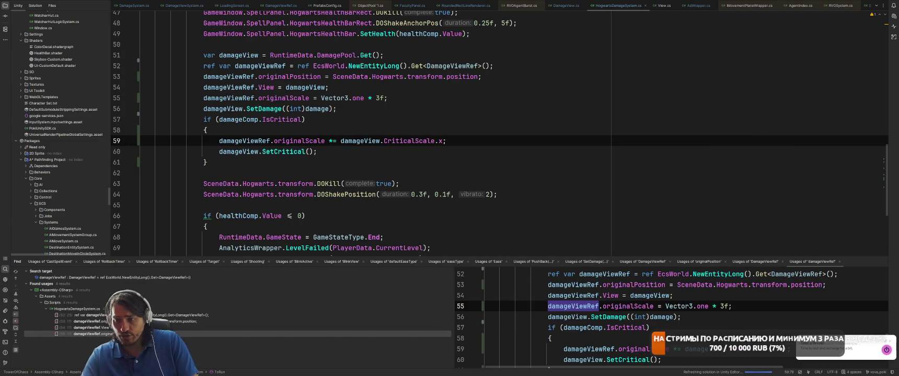
{"action": "key", "text": "alt+Tab"}
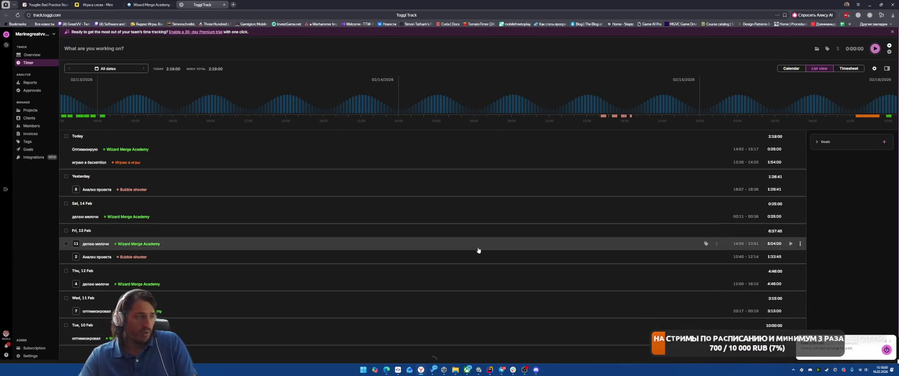
Minimize the Toggl Track browser window so Rider is visible again.
{"action": "mouse_move", "coordinate": [489, 360]}
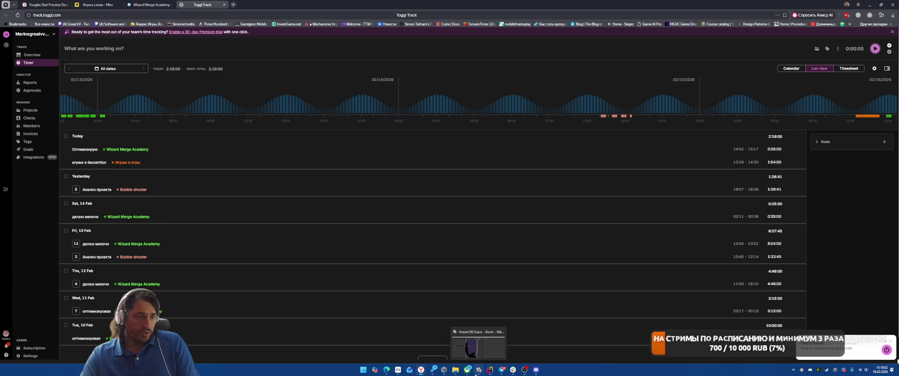
{"action": "left_click", "coordinate": [870, 4]}
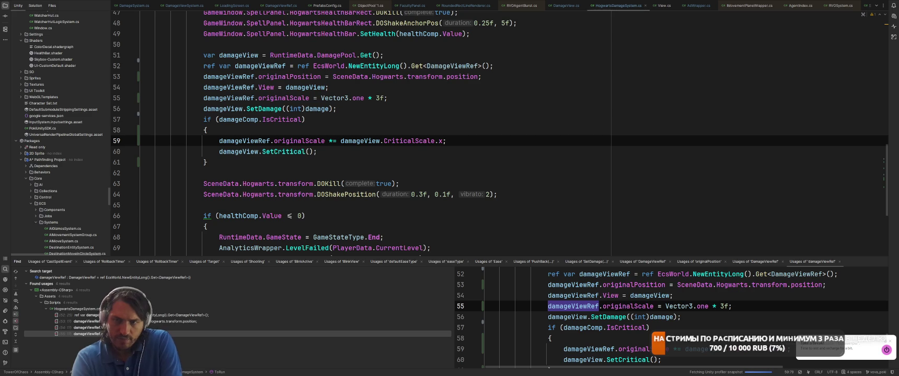
In Unity, enter Play mode, start a battle, and select a floating damage number's DamageText in Scene view.
{"action": "key", "text": "alt+Tab"}
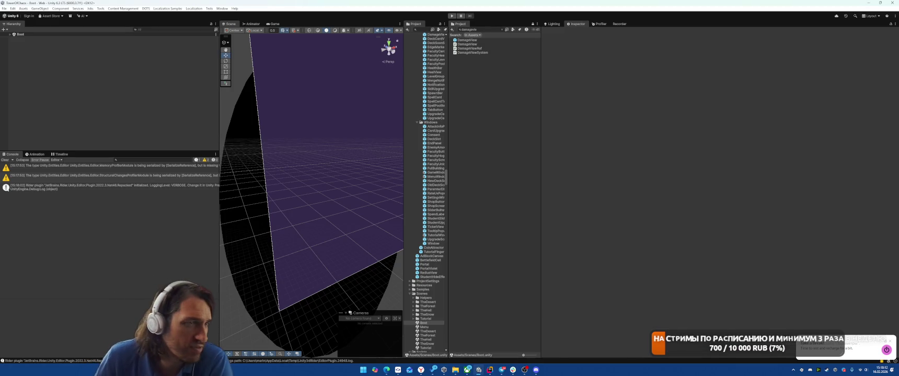
{"action": "key", "text": "ctrl+p"}
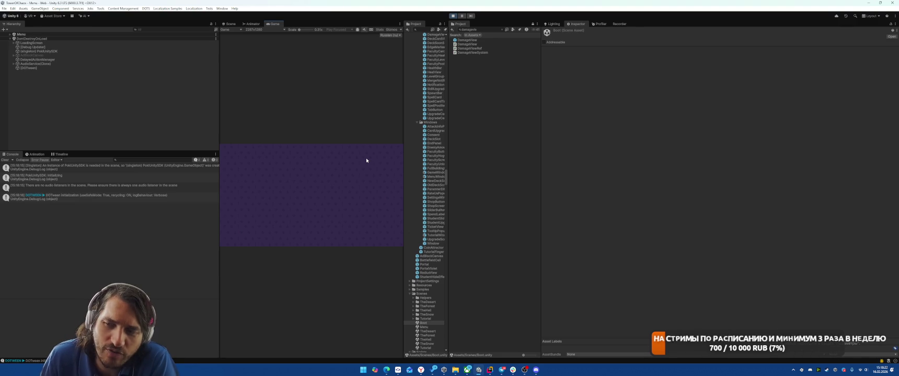
{"action": "left_click", "coordinate": [315, 220]}
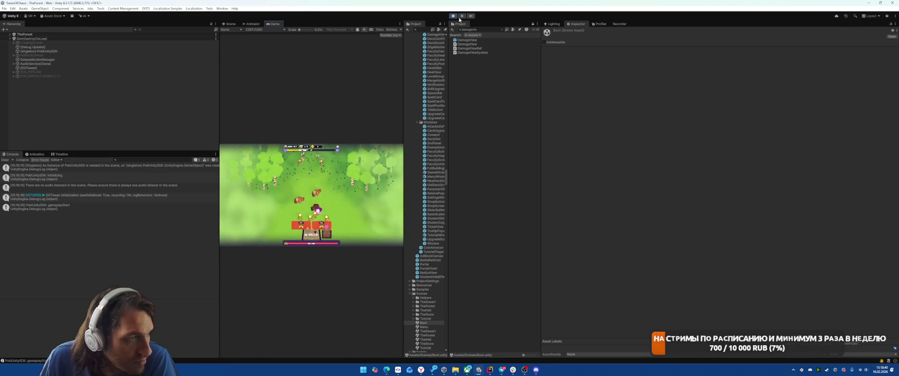
{"action": "left_click", "coordinate": [230, 24]}
{"action": "mouse_move", "coordinate": [250, 224]}
{"action": "left_mouse_down"}
{"action": "mouse_move", "coordinate": [243, 230]}
{"action": "mouse_move", "coordinate": [313, 214]}
{"action": "left_mouse_up"}
{"action": "mouse_move", "coordinate": [528, 193]}
{"action": "left_mouse_down"}
{"action": "mouse_move", "coordinate": [479, 216]}
{"action": "mouse_move", "coordinate": [251, 213]}
{"action": "mouse_move", "coordinate": [293, 207]}
{"action": "mouse_move", "coordinate": [287, 220]}
{"action": "left_mouse_up"}
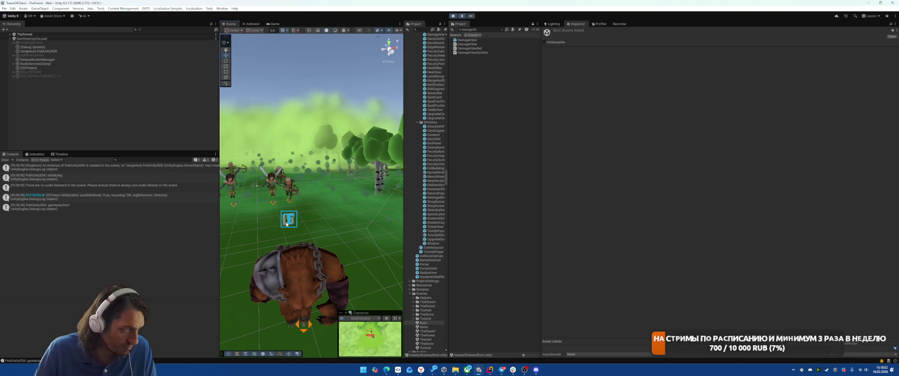
{"action": "left_click", "coordinate": [285, 222]}
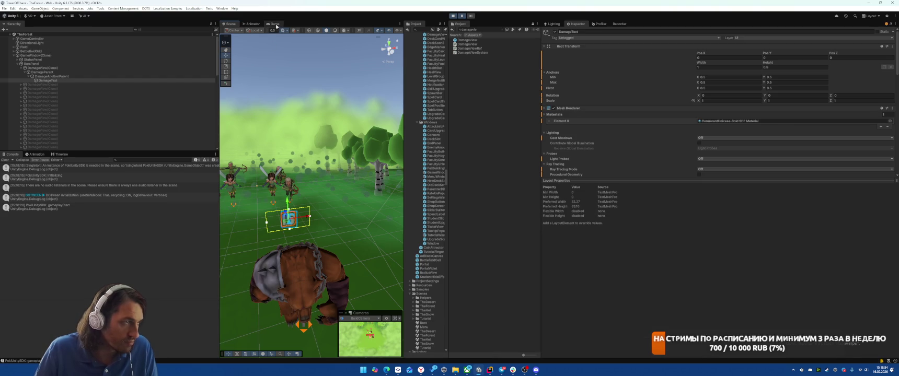
In Play mode, try DamageText Rect sizes: height 5, width 2, then 3 by 3.
{"action": "left_click", "coordinate": [273, 24]}
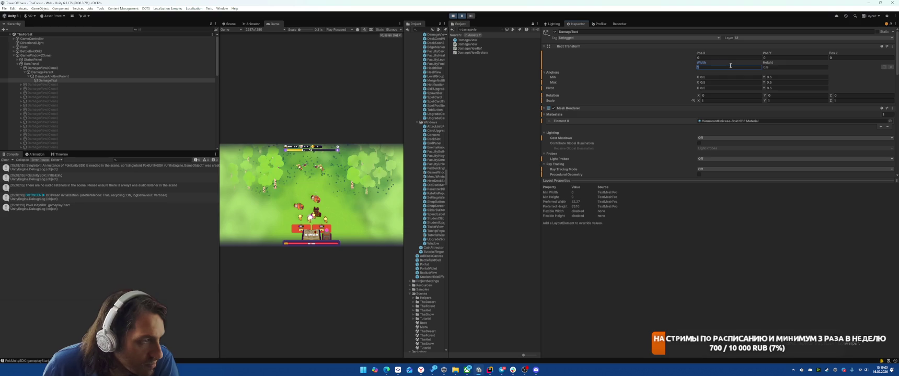
{"action": "left_click", "coordinate": [790, 68]}
{"action": "type", "text": "5"}
{"action": "scroll", "coordinate": [738, 98], "scroll_direction": "down", "scroll_amount": 3}
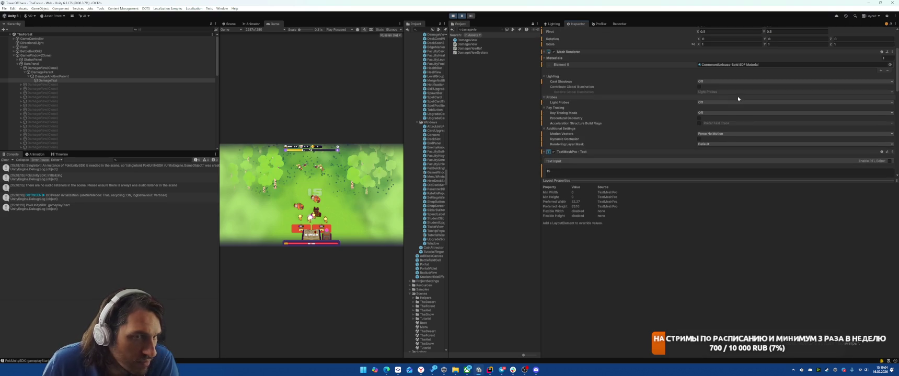
{"action": "scroll", "coordinate": [739, 97], "scroll_direction": "down", "scroll_amount": 7}
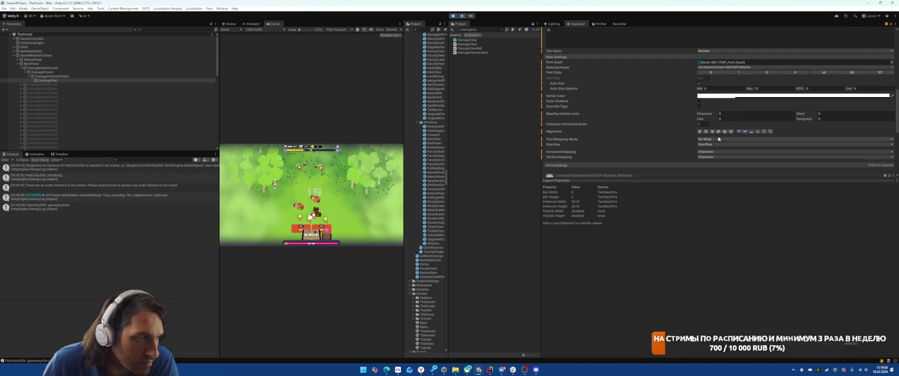
{"action": "scroll", "coordinate": [720, 105], "scroll_direction": "up", "scroll_amount": 10}
{"action": "left_click", "coordinate": [724, 52]}
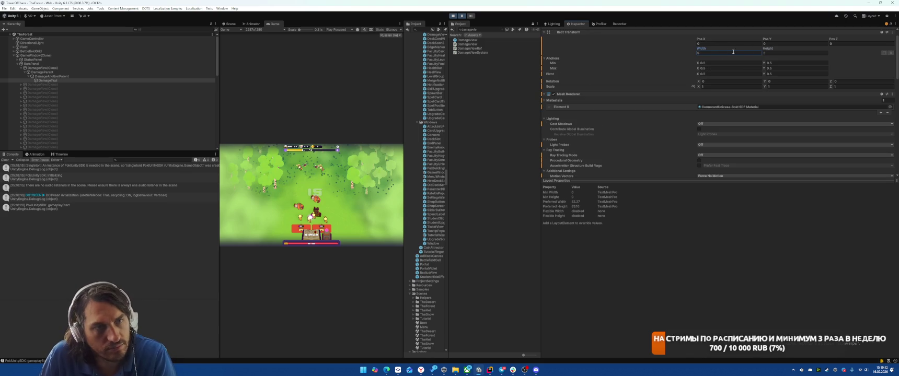
{"action": "type", "text": "2"}
{"action": "left_click", "coordinate": [773, 53]}
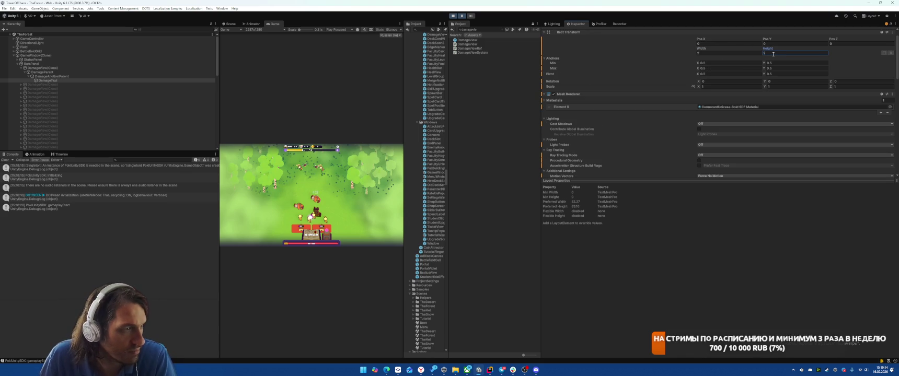
{"action": "left_click", "coordinate": [730, 52]}
{"action": "type", "text": "3"}
{"action": "left_click", "coordinate": [768, 53]}
{"action": "type", "text": "3"}
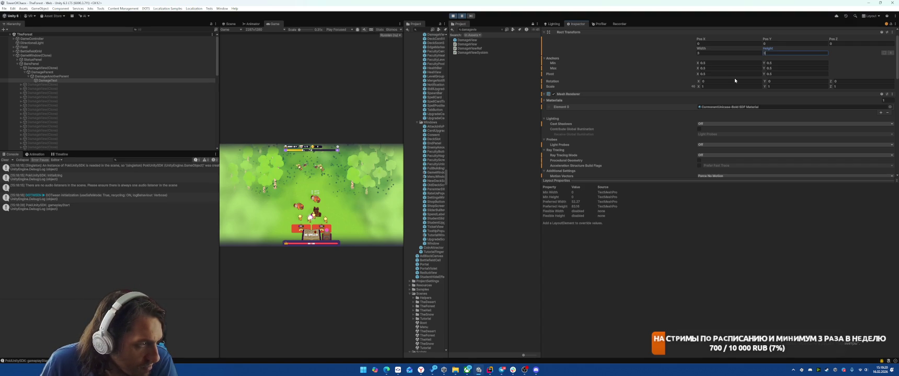
Set the live DamageText height to 2.
{"action": "scroll", "coordinate": [735, 77], "scroll_direction": "down", "scroll_amount": 5}
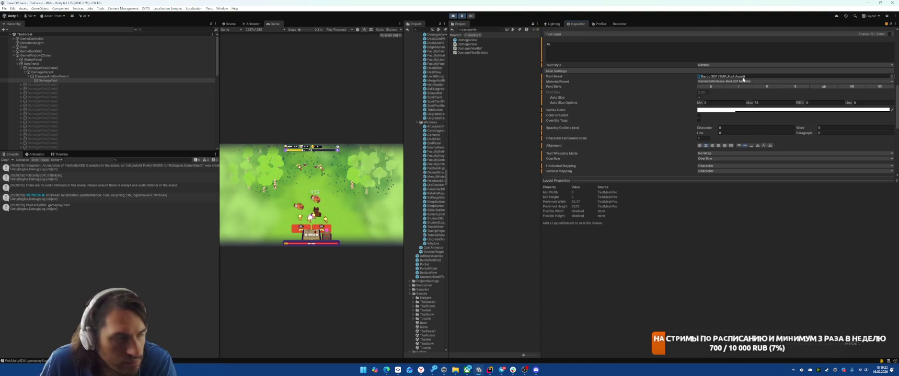
{"action": "scroll", "coordinate": [742, 77], "scroll_direction": "up", "scroll_amount": 4}
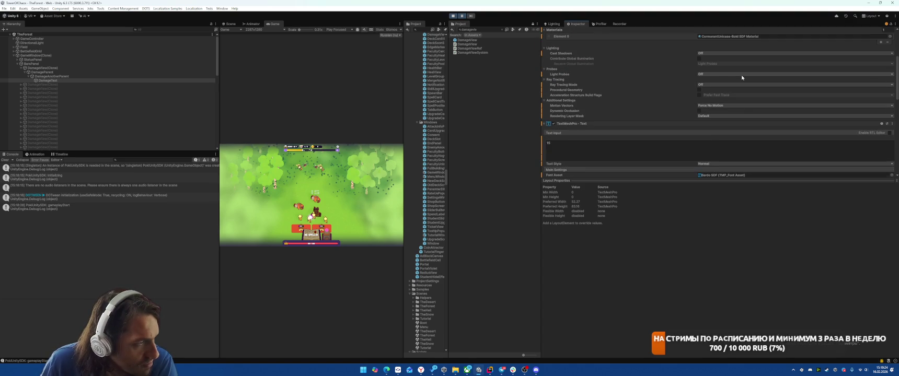
{"action": "scroll", "coordinate": [741, 77], "scroll_direction": "up", "scroll_amount": 4}
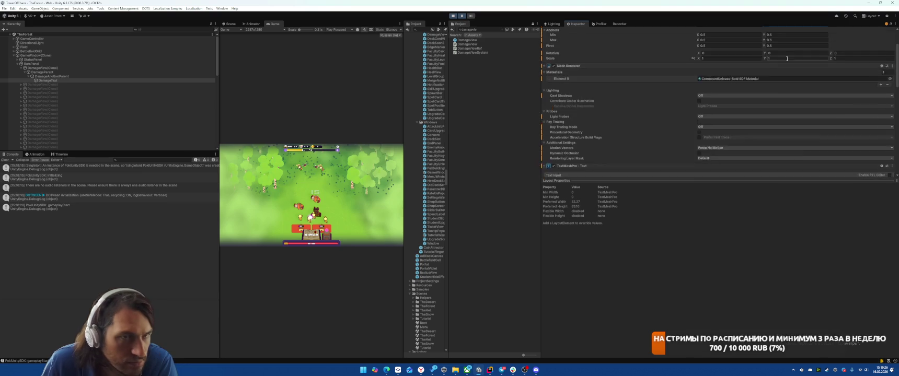
{"action": "left_click", "coordinate": [741, 67]}
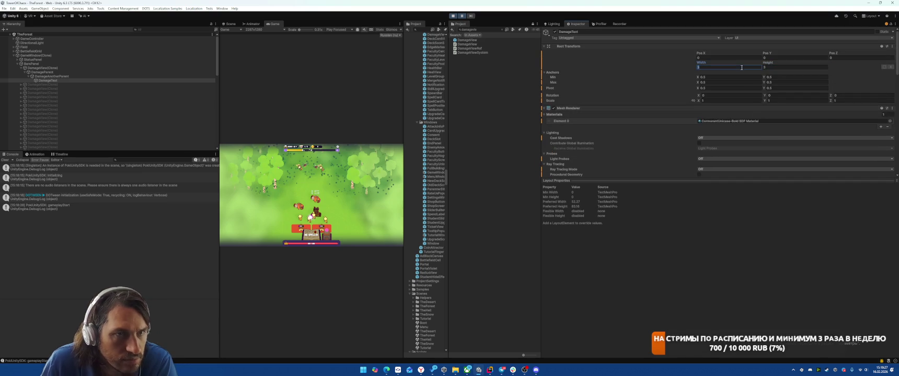
{"action": "left_click", "coordinate": [773, 68]}
{"action": "type", "text": "2"}
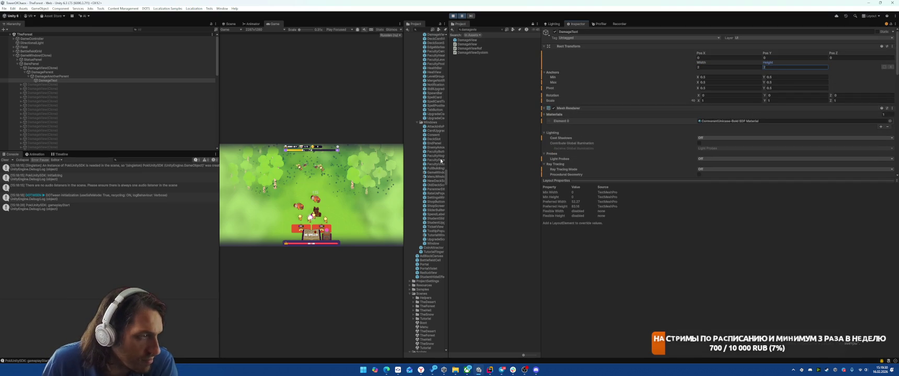
Stop Play mode and set the DamageView prefab's DamageText width and height to 2.
{"action": "left_click", "coordinate": [452, 15]}
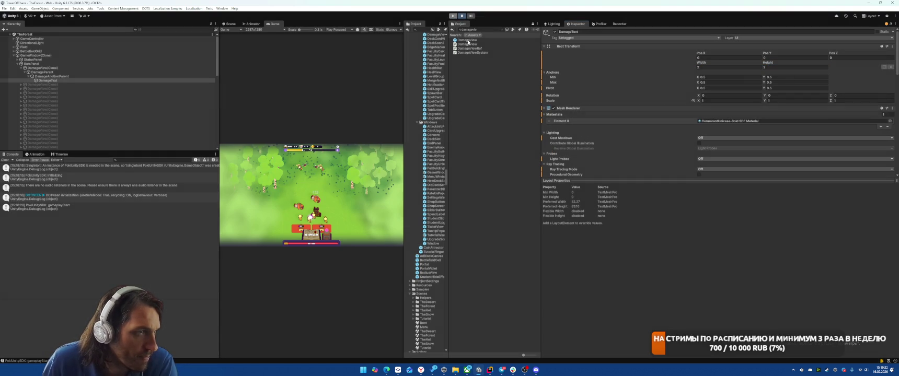
{"action": "double_click", "coordinate": [467, 41]}
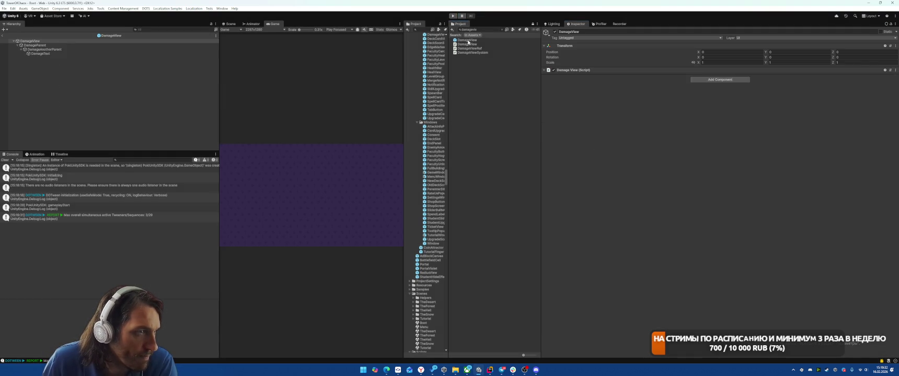
{"action": "left_click", "coordinate": [48, 54]}
{"action": "left_click", "coordinate": [729, 67]}
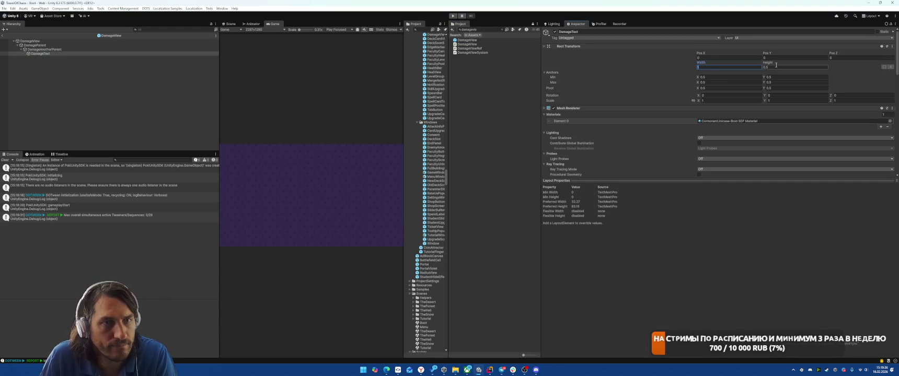
{"action": "type", "text": "2"}
{"action": "left_click", "coordinate": [776, 67]}
{"action": "type", "text": "2"}
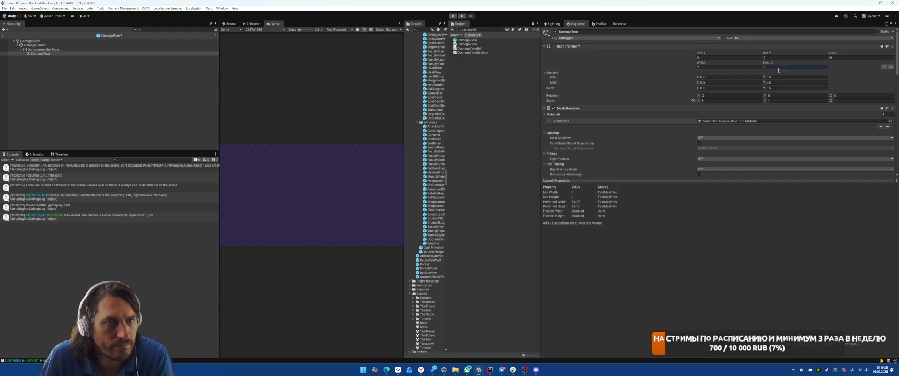
Save the DamageView prefab, exit prefab mode, and switch to Rider.
{"action": "key", "text": "ctrl+s"}
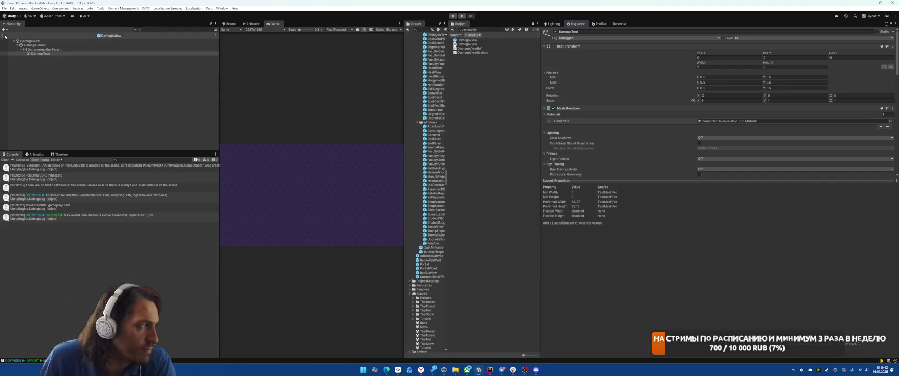
{"action": "left_click", "coordinate": [5, 36]}
{"action": "key", "text": "alt+Tab"}
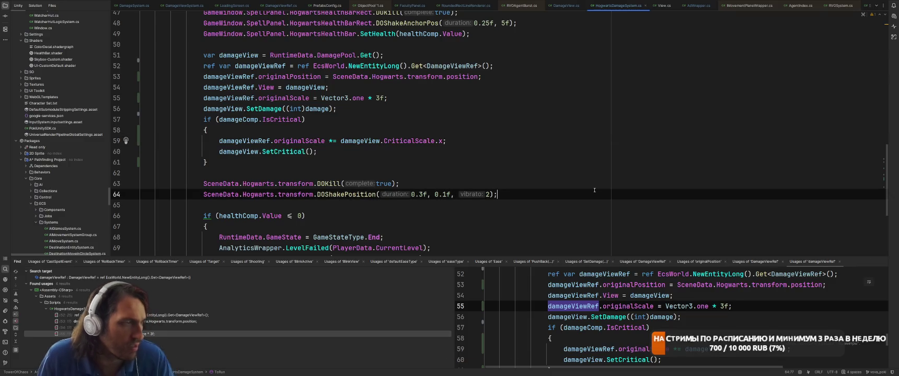
In DamageViewSystem.cs, add view.transform.rotation = SceneData.MainCamera.transform.rotation inside the first-frame block.
{"action": "key", "text": "ctrl+Tab"}
{"action": "key", "text": "ctrl+Tab"}
{"action": "key", "text": "ctrl+Tab"}
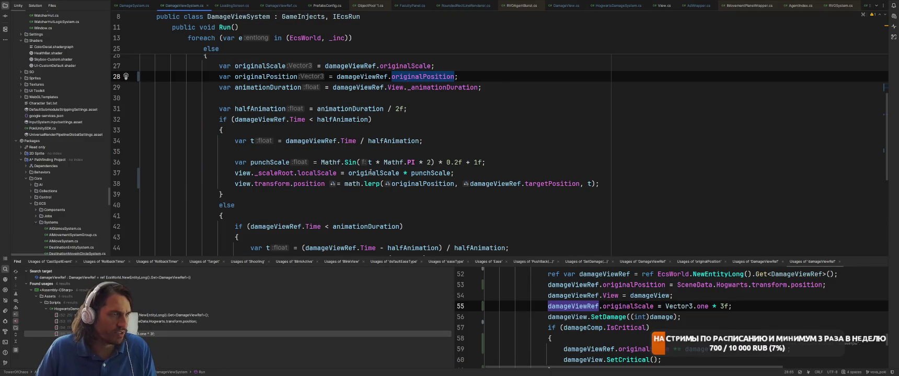
{"action": "left_click", "coordinate": [558, 175]}
{"action": "key", "text": "Return"}
{"action": "type", "text": "v"}
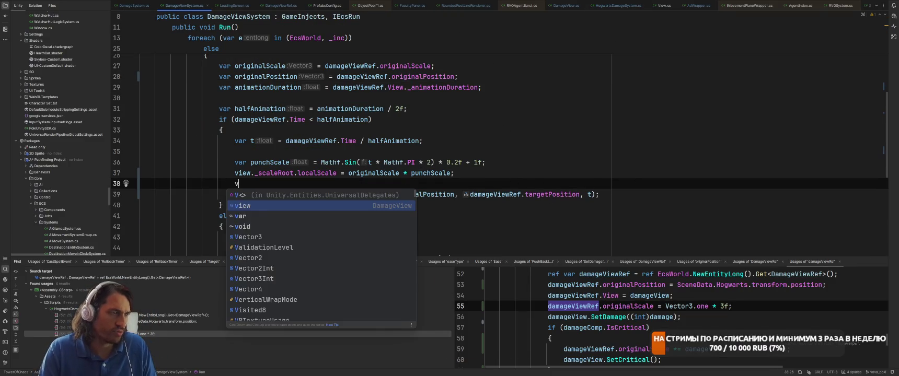
{"action": "type", "text": "i"}
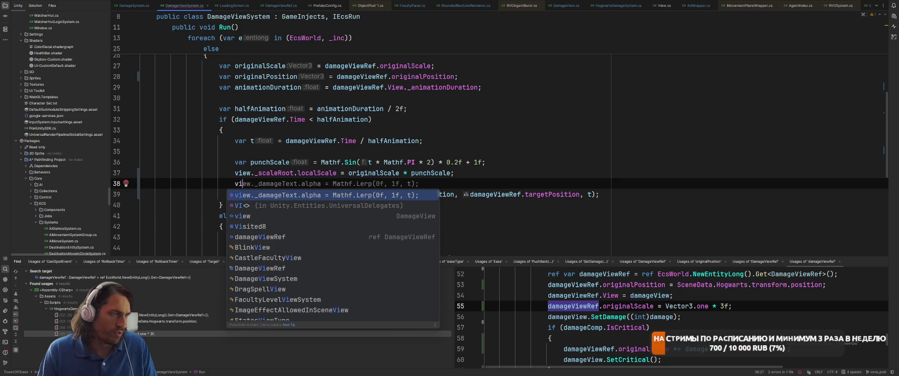
{"action": "type", "text": "ew.transform.ro"}
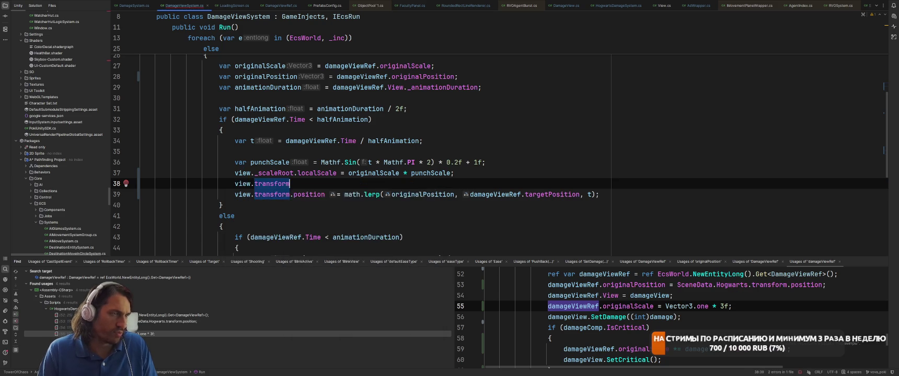
{"action": "key", "text": "Down"}
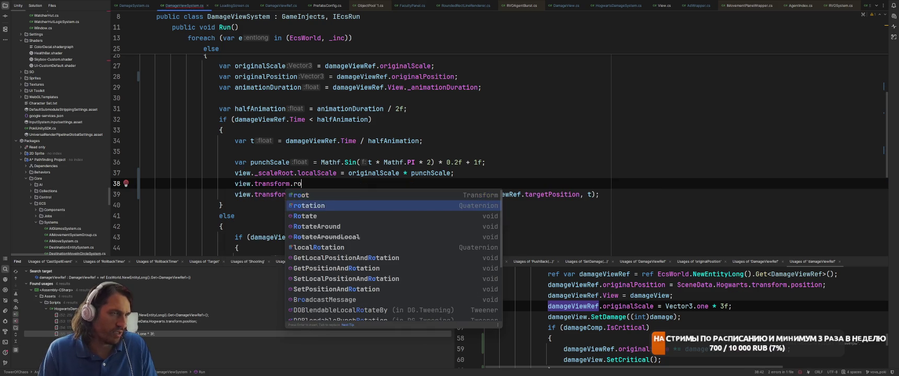
{"action": "key", "text": "Return"}
{"action": "key", "text": "alt+shift+Up"}
{"action": "key", "text": "alt+shift+Up"}
{"action": "key", "text": "alt+shift+Up"}
{"action": "key", "text": "alt+shift+Up"}
{"action": "key", "text": "alt+shift+Up"}
{"action": "key", "text": "alt+shift+Up"}
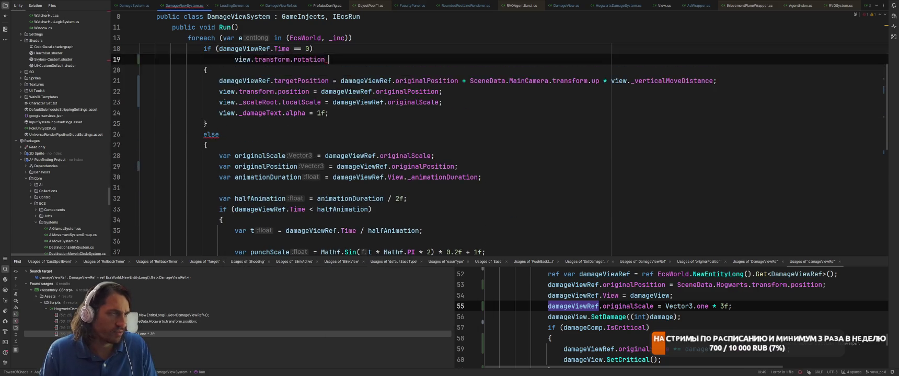
{"action": "key", "text": "alt+shift+Up"}
{"action": "type", "text": "= SceneData.m"}
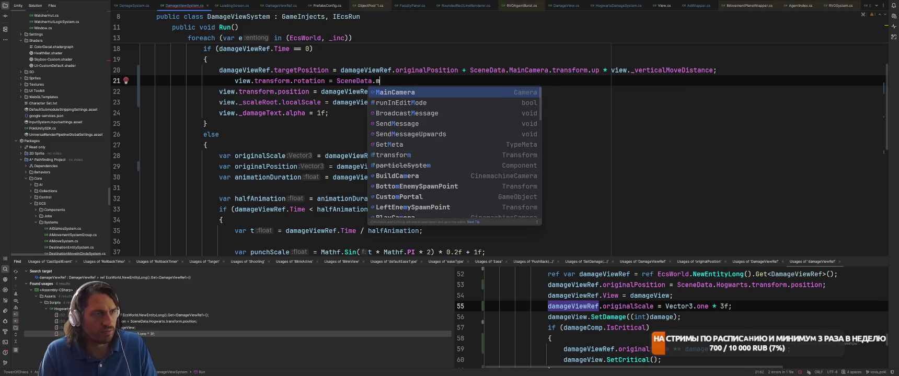
{"action": "key", "text": "Return"}
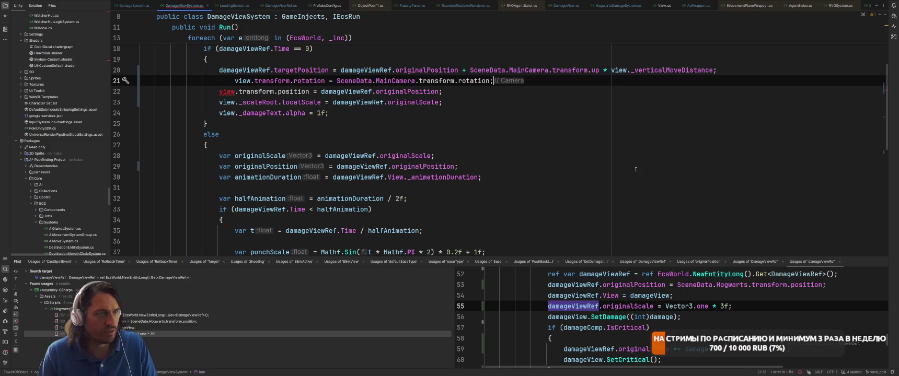
{"action": "key", "text": "Home"}
{"action": "key", "text": "BackSpace"}
Switch from Rider to the Unity editor and let the scripts recompile.
{"action": "key", "text": "alt+Tab"}
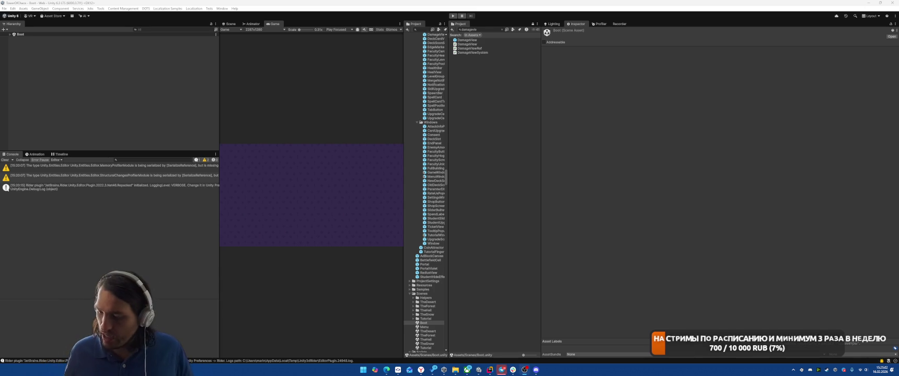
Restart the Toggl Track timer on the Оптимизирую entry, then minimize the browser.
{"action": "mouse_move", "coordinate": [498, 373]}
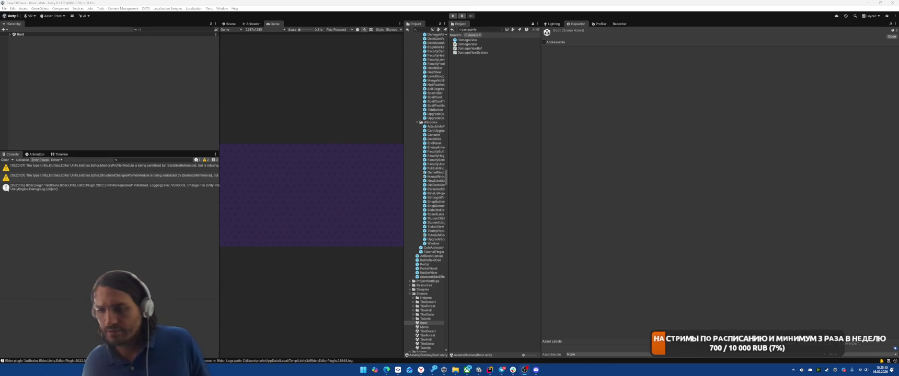
{"action": "key", "text": "alt+Tab"}
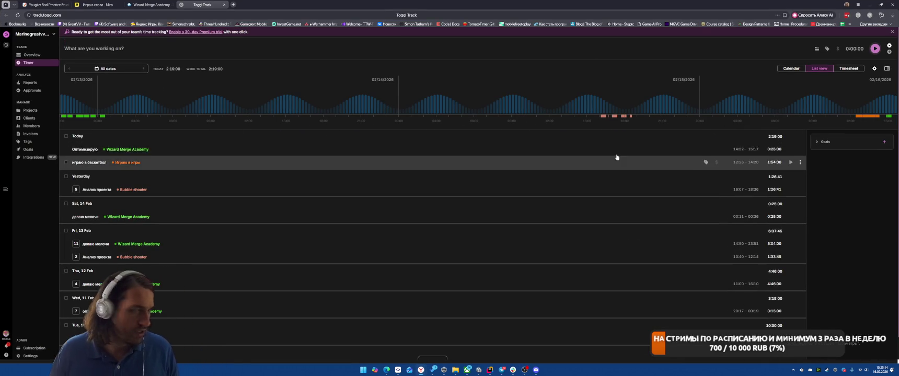
{"action": "left_click", "coordinate": [790, 149]}
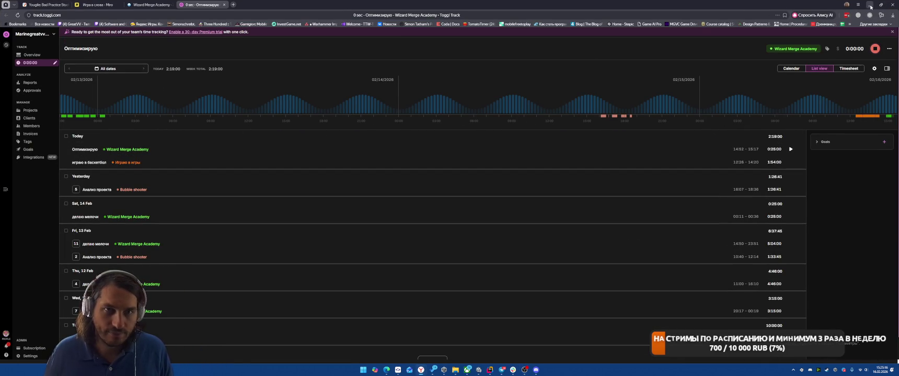
{"action": "left_click", "coordinate": [870, 7]}
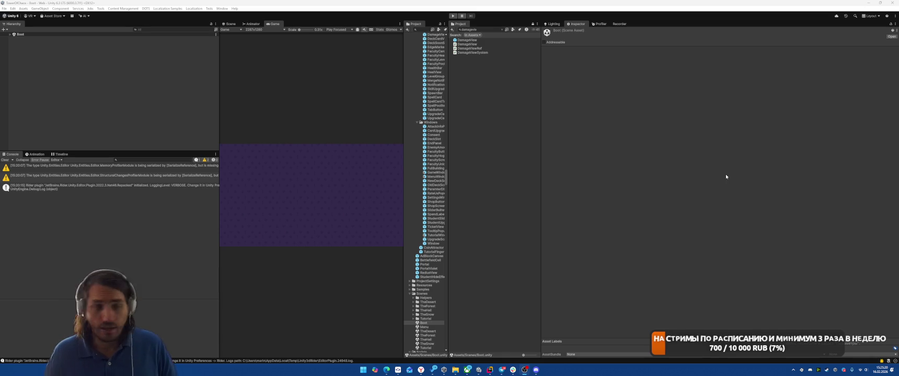
Clear the selection and Console, enter Play mode, and start a battle from level select.
{"action": "left_click", "coordinate": [112, 120]}
{"action": "left_click", "coordinate": [6, 160]}
{"action": "left_click", "coordinate": [452, 15]}
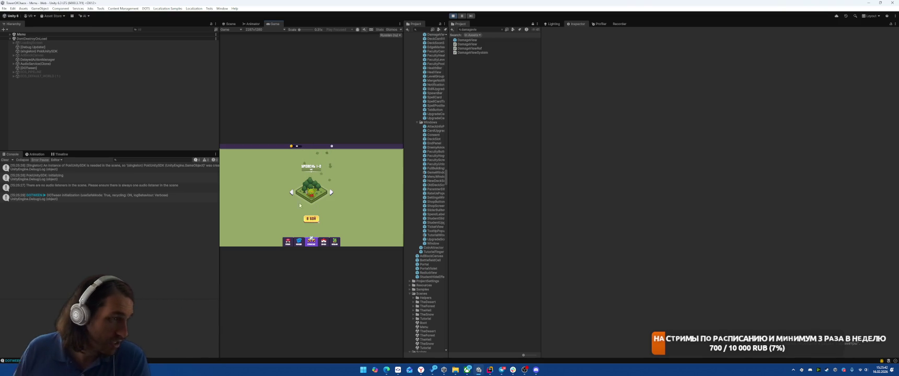
{"action": "left_click", "coordinate": [310, 220]}
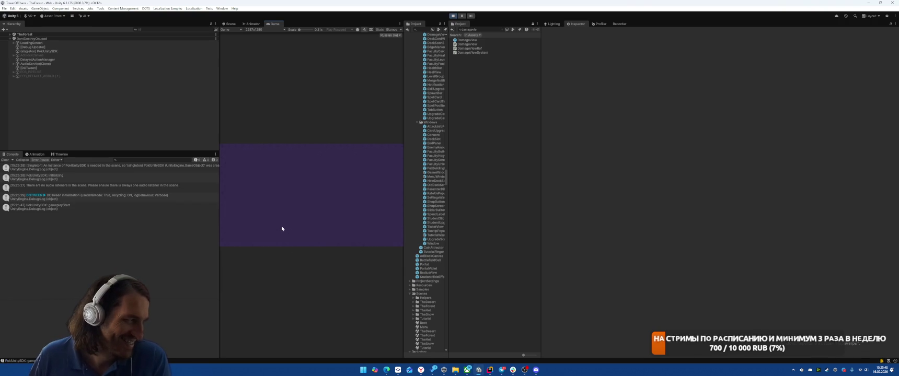
Place two units on the grid, begin the battle phase, and dismiss the Tornado card reveal.
{"action": "left_click", "coordinate": [308, 232]}
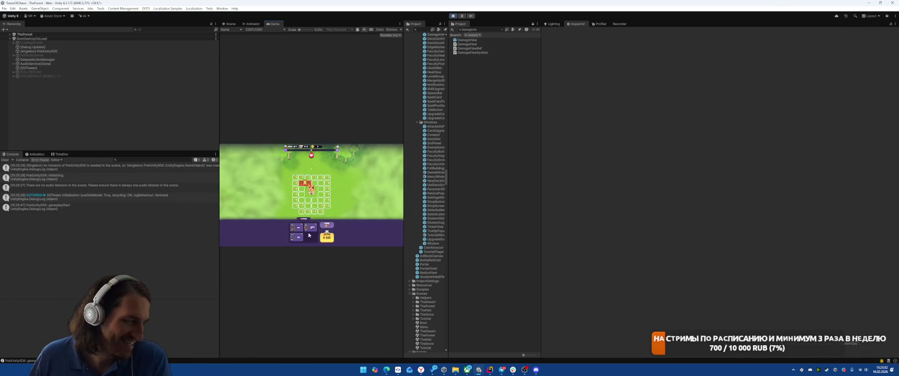
{"action": "left_click_drag", "start_coordinate": [311, 228], "coordinate": [319, 206]}
{"action": "left_click", "coordinate": [332, 235]}
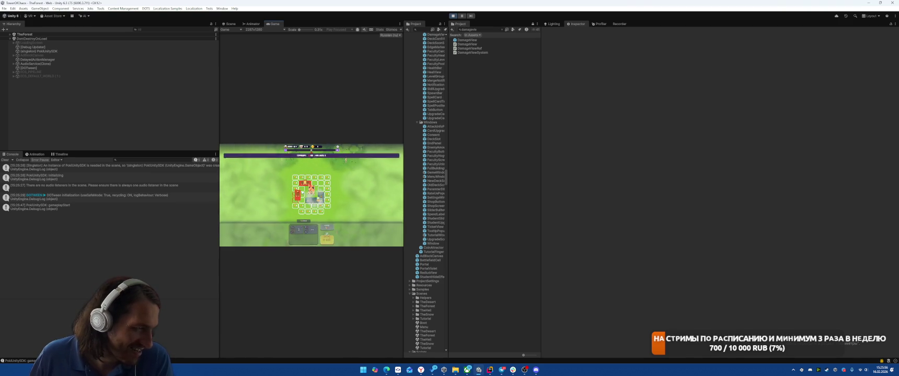
{"action": "left_click", "coordinate": [333, 235]}
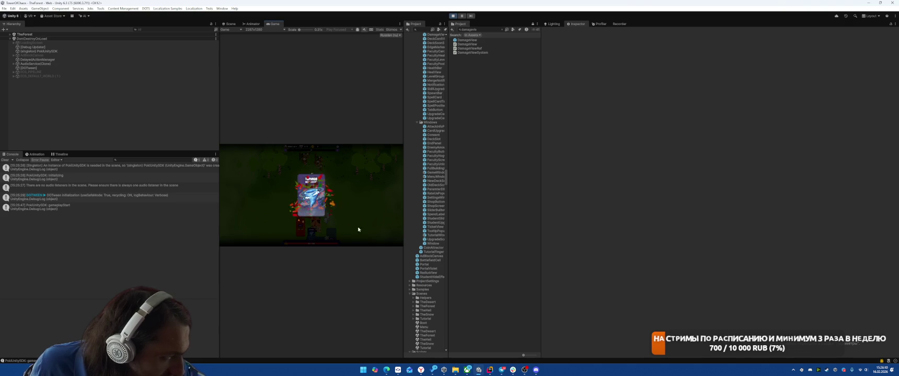
{"action": "left_click", "coordinate": [314, 237]}
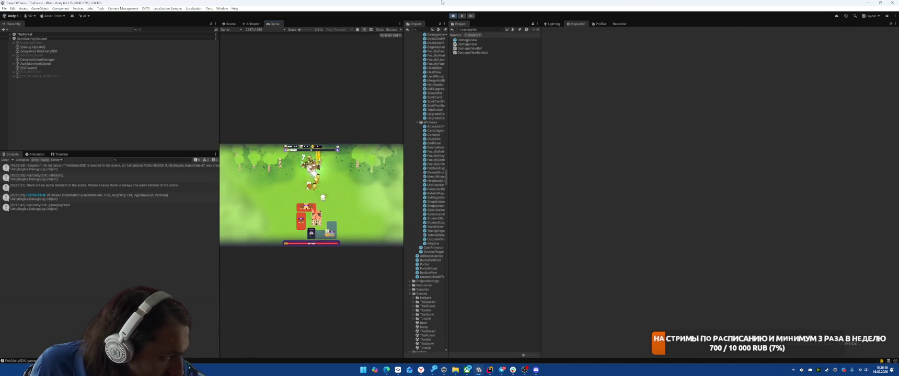
Pause the game and inspect the units from close above in the Scene view.
{"action": "left_click", "coordinate": [462, 16]}
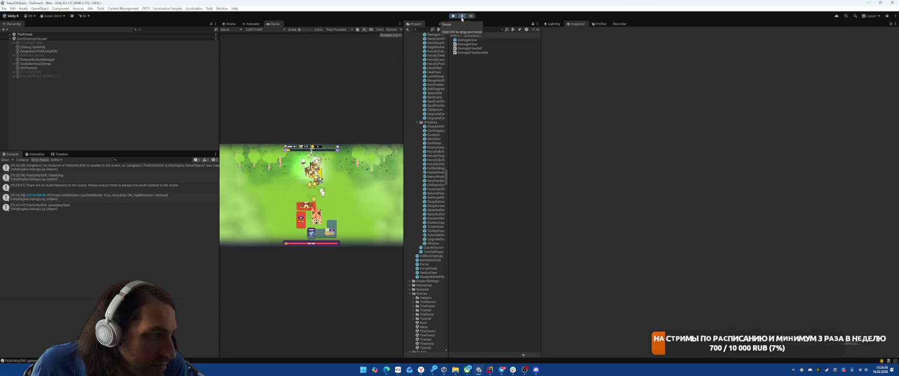
{"action": "left_click", "coordinate": [230, 24]}
{"action": "mouse_move", "coordinate": [265, 56]}
{"action": "left_mouse_down"}
{"action": "mouse_move", "coordinate": [247, 209]}
{"action": "mouse_move", "coordinate": [209, 201]}
{"action": "mouse_move", "coordinate": [215, 205]}
{"action": "mouse_move", "coordinate": [291, 25]}
{"action": "left_mouse_up"}
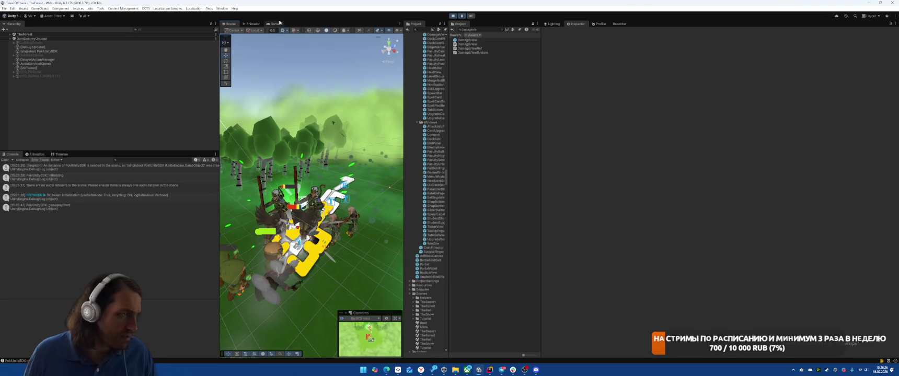
{"action": "left_click", "coordinate": [275, 24]}
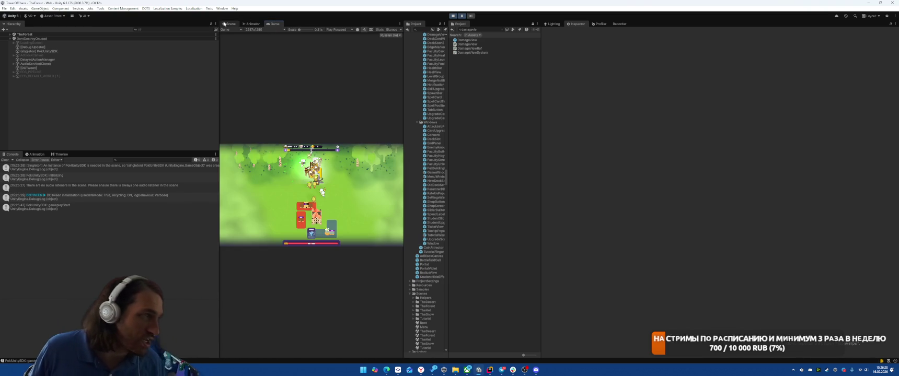
{"action": "left_click", "coordinate": [223, 24]}
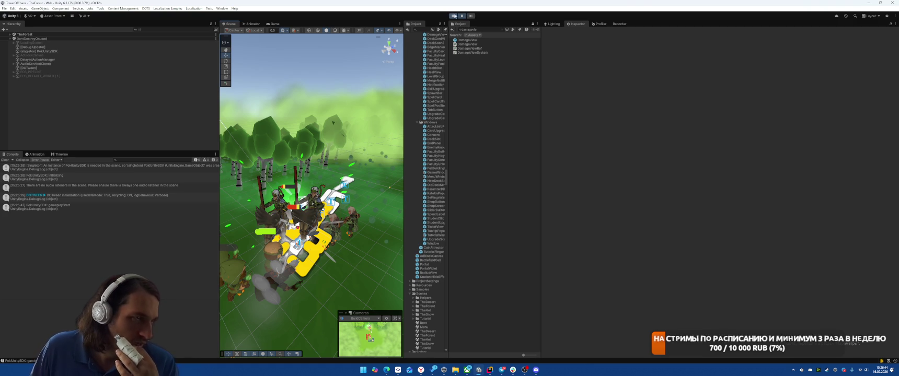
Exit Play mode and collapse the ExtAssets folder to reach Fonts in the Project panel.
{"action": "left_click", "coordinate": [455, 15]}
{"action": "left_click_drag", "start_coordinate": [449, 119], "coordinate": [487, 138]}
{"action": "left_click_drag", "start_coordinate": [486, 183], "coordinate": [486, 42]}
{"action": "left_click", "coordinate": [409, 65]}
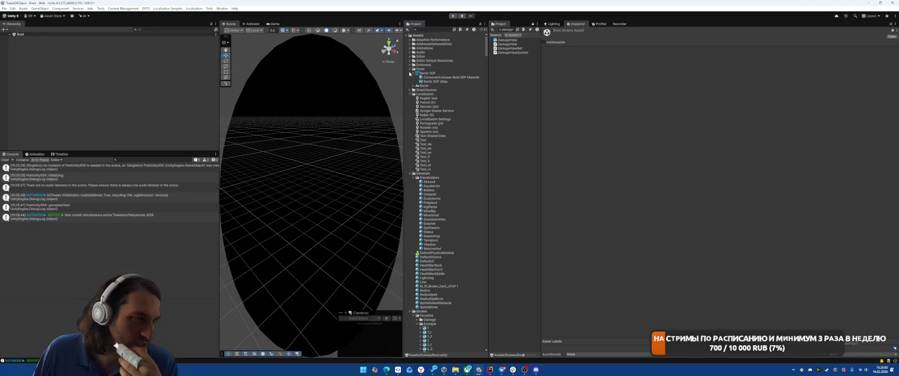
Duplicate the CormorantUnicase-Bold SDF Material and name the copy 'CormorantUnicase-Bold SDF InGame Material'.
{"action": "left_click", "coordinate": [439, 77]}
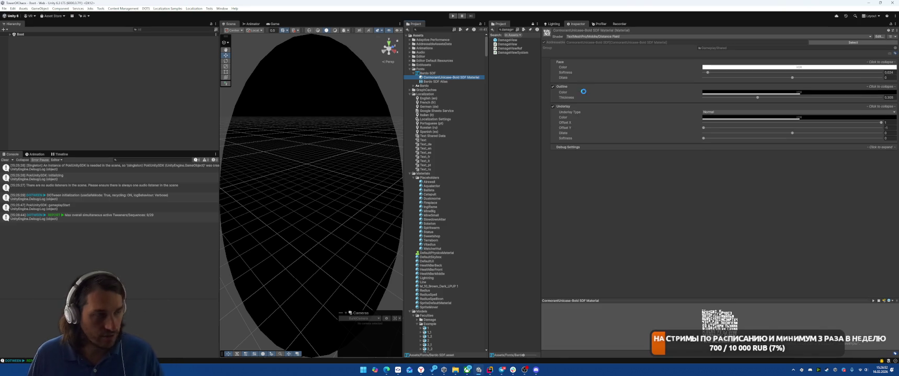
{"action": "key", "text": "ctrl+d"}
{"action": "left_click", "coordinate": [462, 91]}
{"action": "key", "text": "Return"}
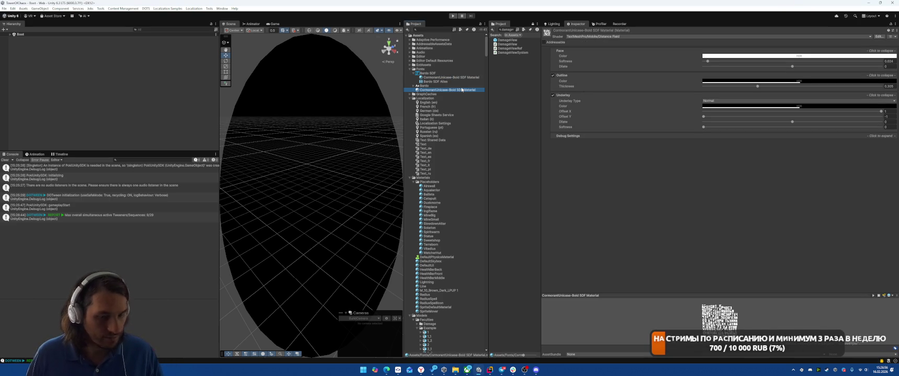
{"action": "key", "text": "alt+Tab"}
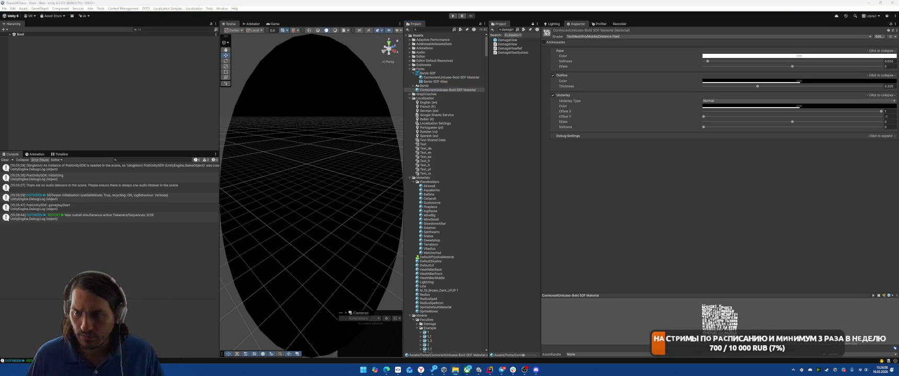
{"action": "key", "text": "alt+Tab"}
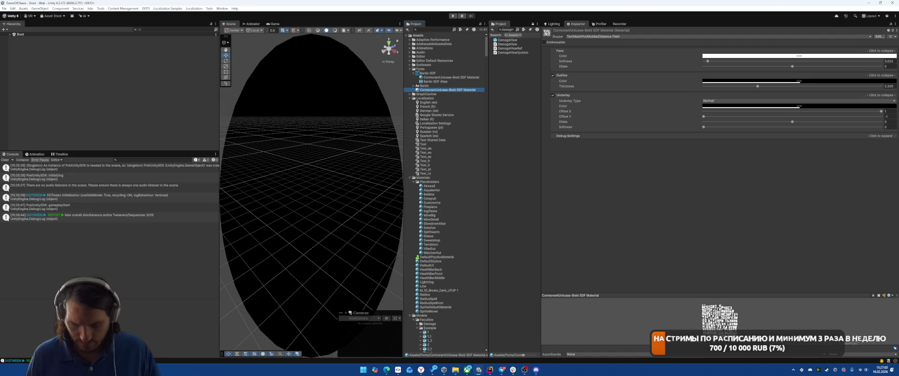
{"action": "left_click", "coordinate": [452, 91]}
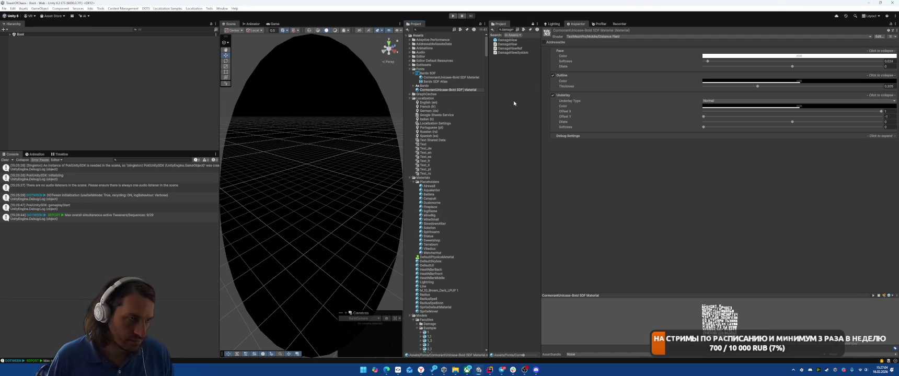
{"action": "type", "text": "InGameUI"}
{"action": "key", "text": "Return"}
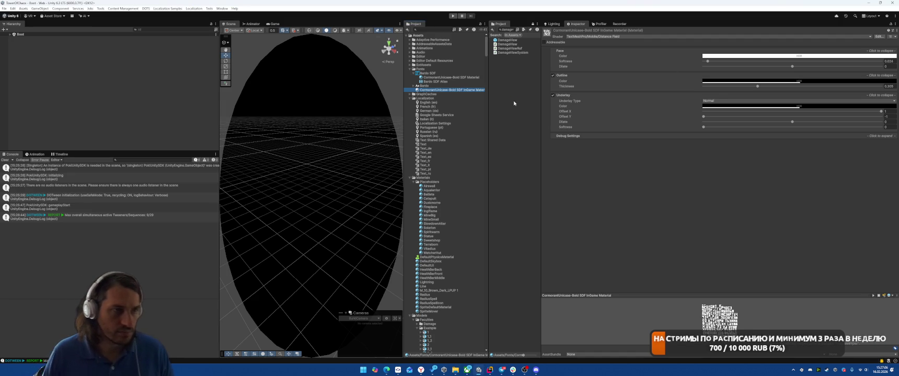
Set the copy's shader to TextMeshPro/Mobile/Distance Field Overlay, then open the DamageView prefab.
{"action": "left_click", "coordinate": [616, 38]}
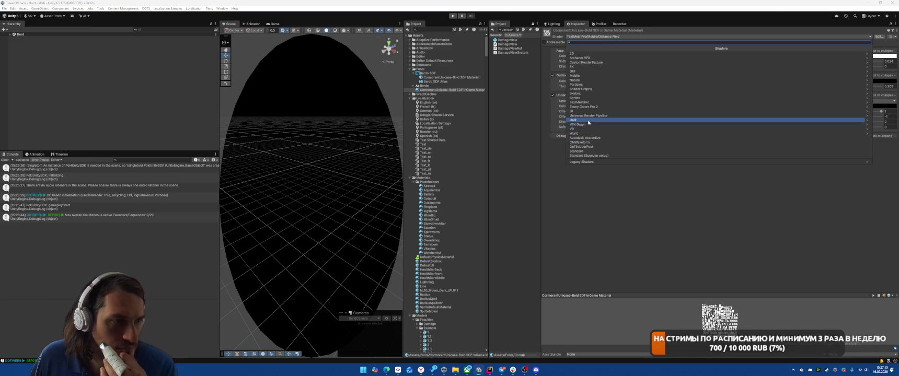
{"action": "left_click", "coordinate": [599, 102]}
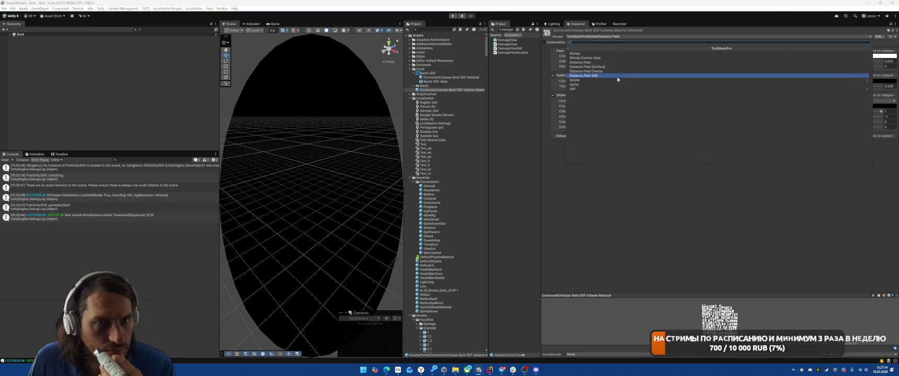
{"action": "left_click", "coordinate": [617, 81]}
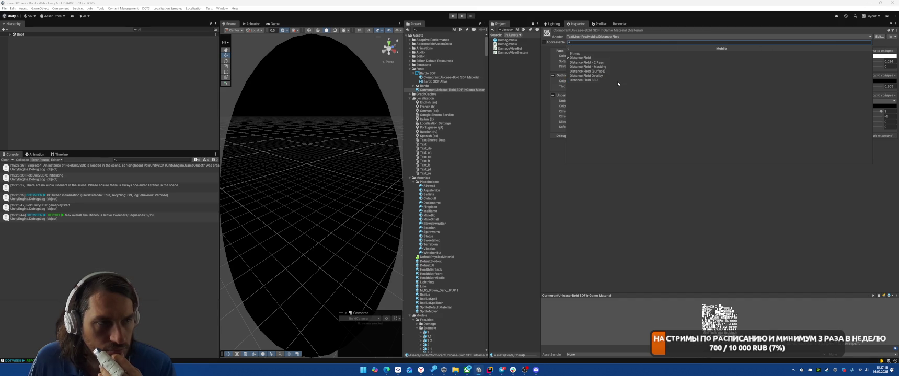
{"action": "left_click", "coordinate": [604, 76]}
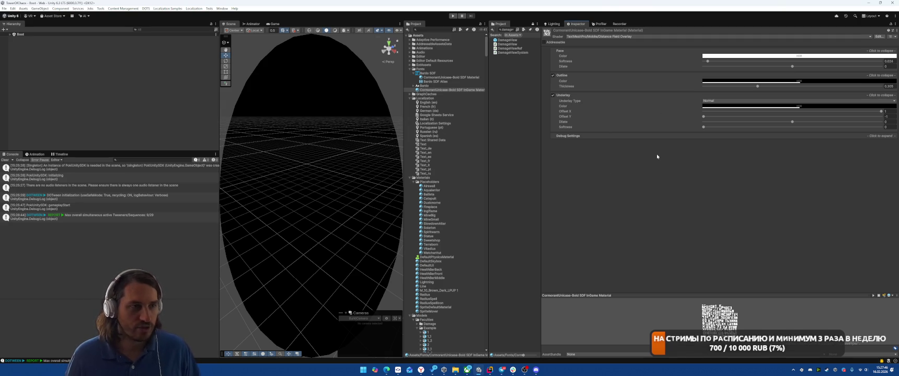
{"action": "double_click", "coordinate": [505, 42]}
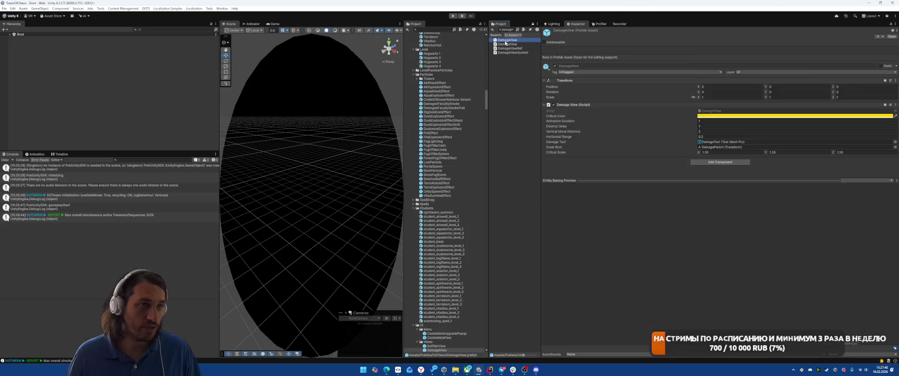
Check DamageText's Element 0 material, save the DamageView prefab, and leave prefab mode.
{"action": "left_click", "coordinate": [55, 54]}
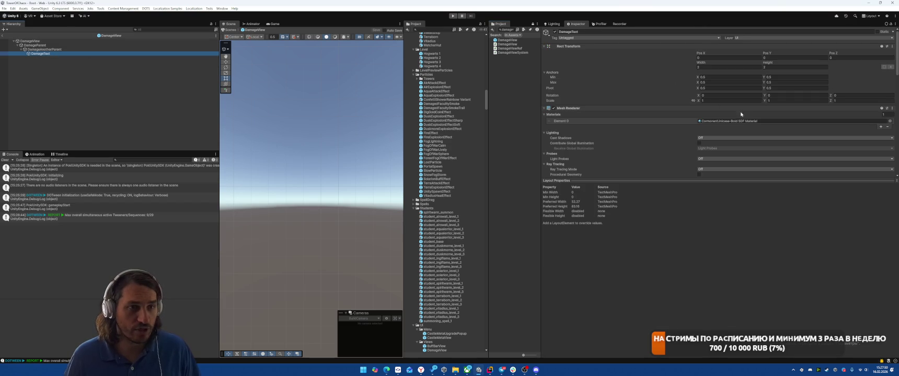
{"action": "left_click", "coordinate": [890, 121]}
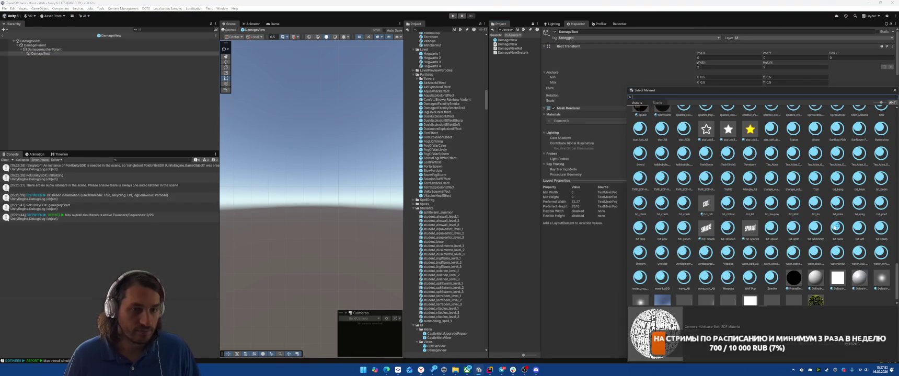
{"action": "left_click", "coordinate": [476, 91]}
{"action": "scroll", "coordinate": [470, 93], "scroll_direction": "up", "scroll_amount": 20}
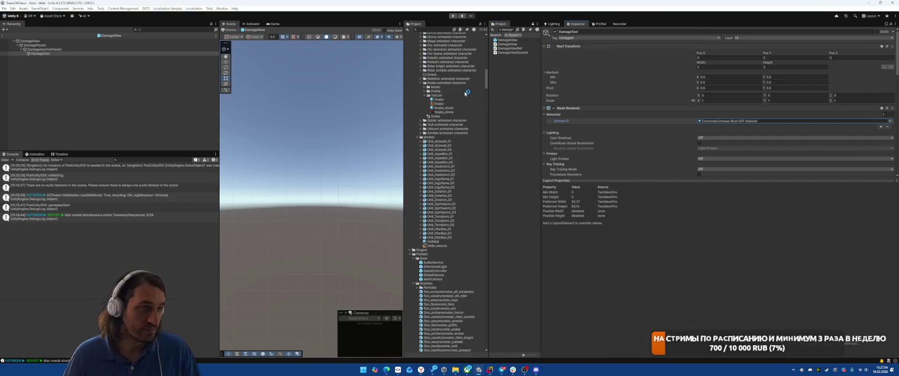
{"action": "scroll", "coordinate": [465, 95], "scroll_direction": "up", "scroll_amount": 15}
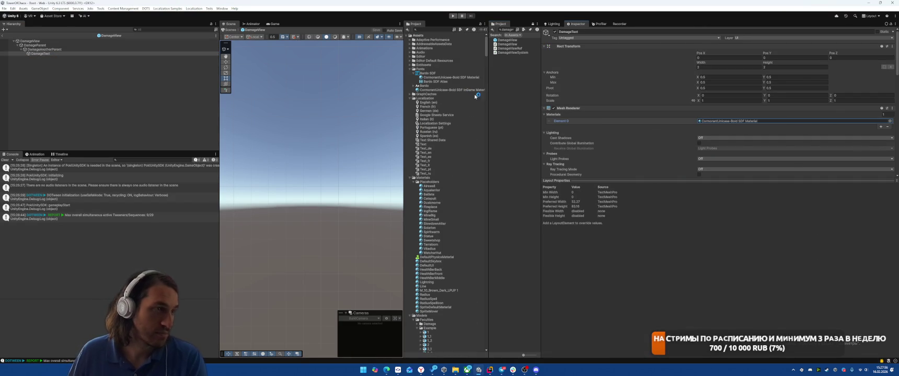
{"action": "left_click_drag", "start_coordinate": [700, 113], "coordinate": [703, 120]}
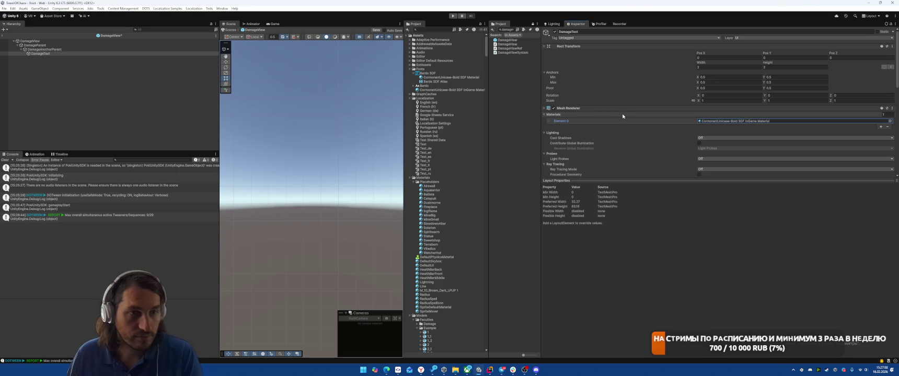
{"action": "scroll", "coordinate": [683, 99], "scroll_direction": "down", "scroll_amount": 10}
{"action": "key", "text": "ctrl+s"}
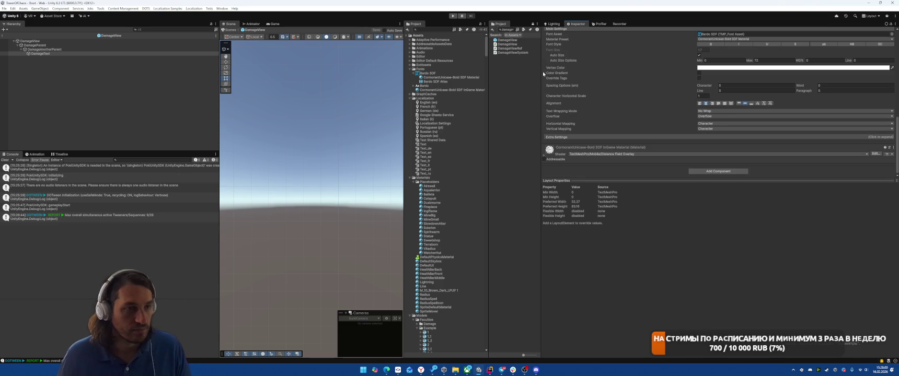
{"action": "left_click", "coordinate": [2, 35]}
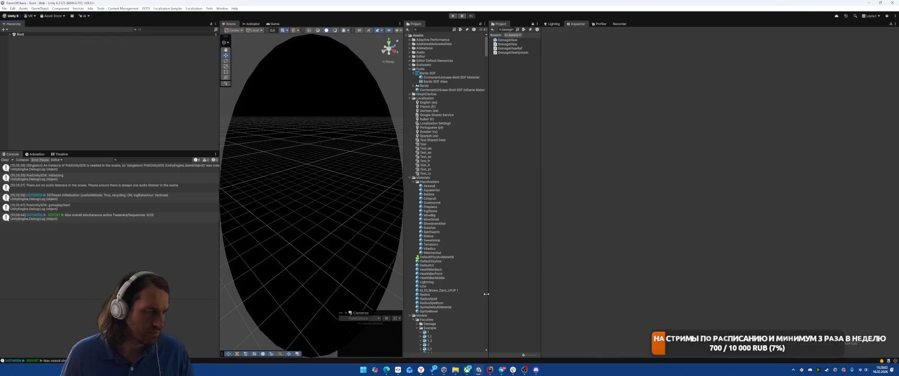
In DamageView, set Pivot Y and Pos Y to 0, width and height to 1, then save.
{"action": "key", "text": "alt+Tab"}
{"action": "key", "text": "alt+Tab"}
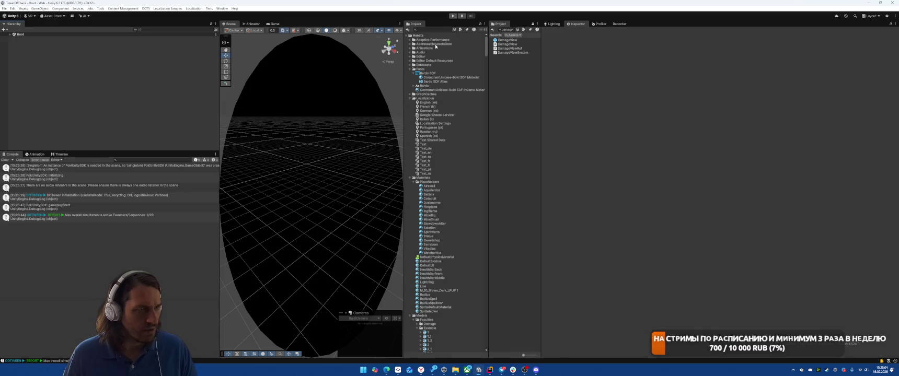
{"action": "double_click", "coordinate": [511, 40]}
{"action": "left_click", "coordinate": [61, 53]}
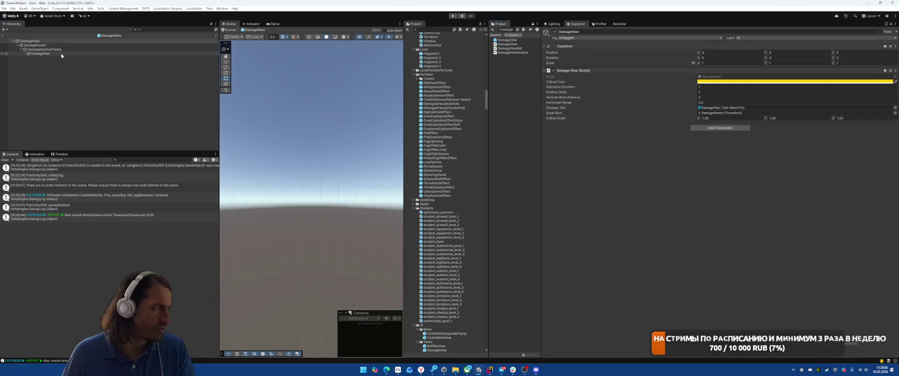
{"action": "left_click", "coordinate": [777, 88]}
{"action": "type", "text": "0"}
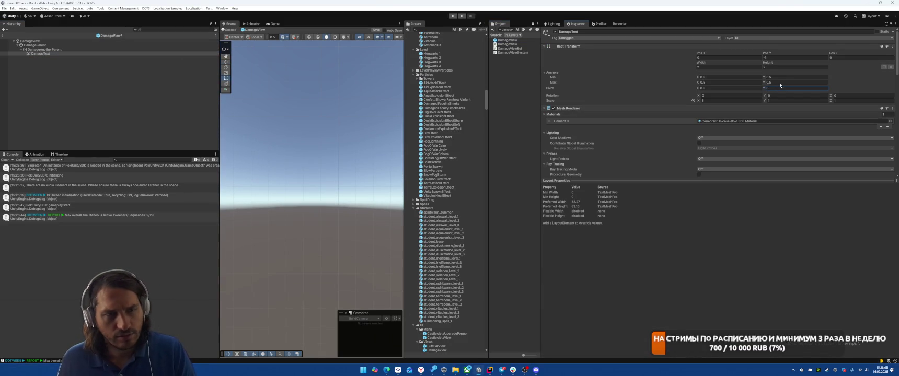
{"action": "left_click", "coordinate": [788, 59]}
{"action": "type", "text": "0"}
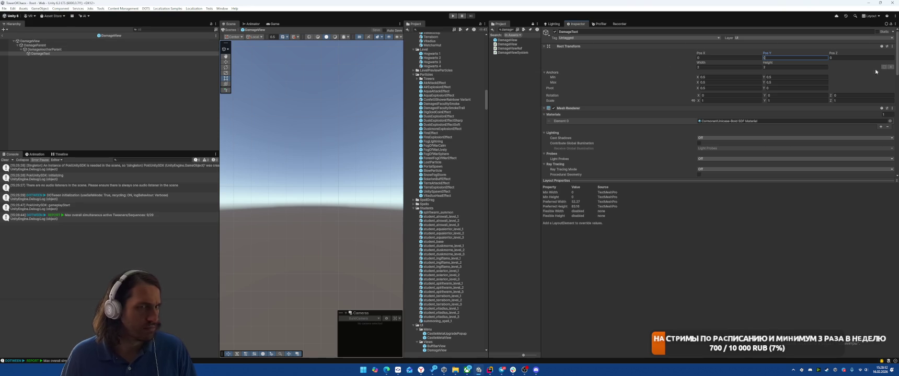
{"action": "left_click", "coordinate": [718, 68]}
{"action": "type", "text": "1"}
{"action": "left_click", "coordinate": [788, 67]}
{"action": "type", "text": "1"}
{"action": "key", "text": "ctrl+s"}
{"action": "left_click", "coordinate": [5, 33]}
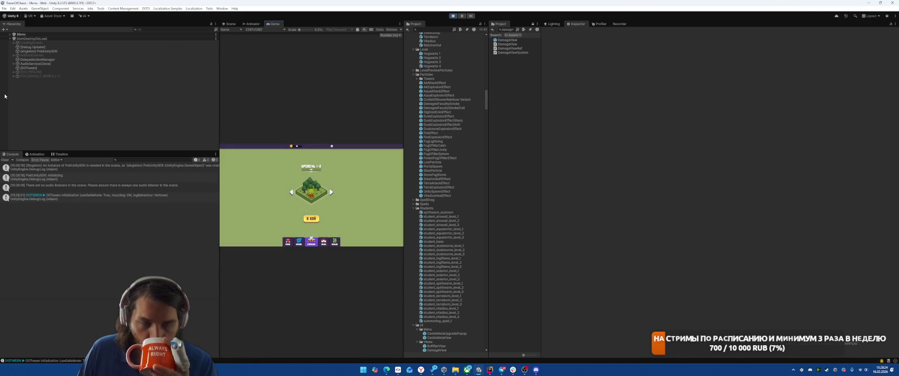
Play a Forest battle, place a card, choose Tornado, stop Play mode, and select the DamageView prefab.
{"action": "left_click", "coordinate": [311, 218]}
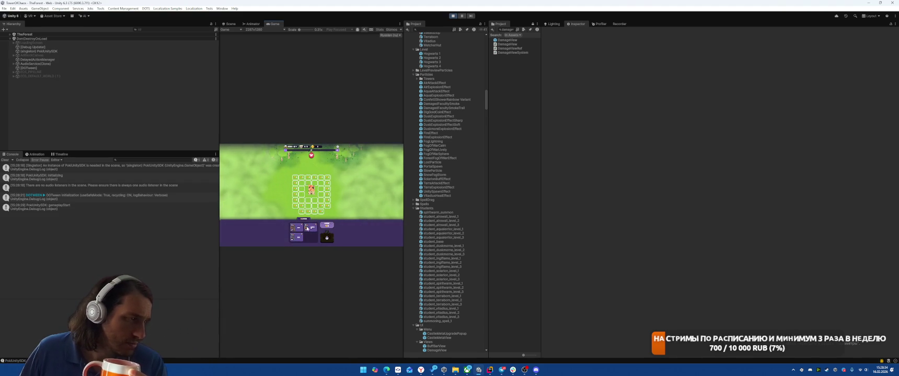
{"action": "mouse_move", "coordinate": [298, 229]}
{"action": "left_mouse_down"}
{"action": "mouse_move", "coordinate": [305, 206]}
{"action": "mouse_move", "coordinate": [319, 205]}
{"action": "left_mouse_up"}
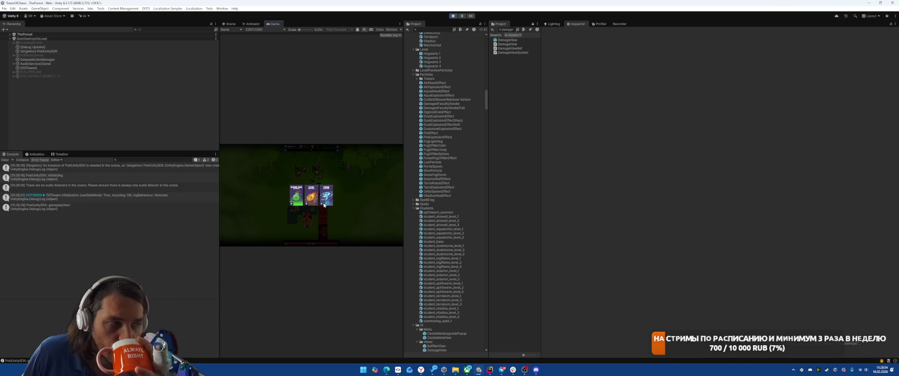
{"action": "left_click", "coordinate": [325, 201]}
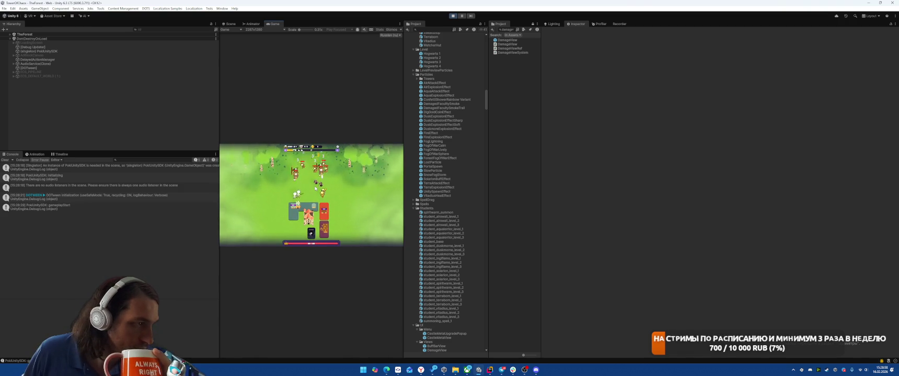
{"action": "key", "text": "ctrl+p"}
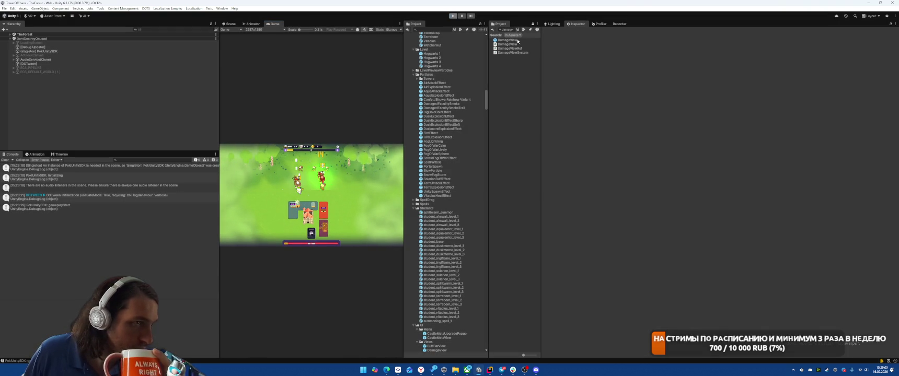
{"action": "left_click", "coordinate": [510, 40]}
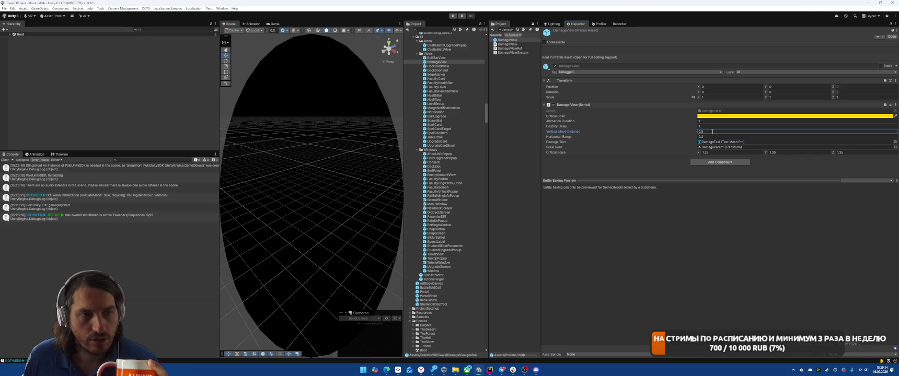
Start a Forest battle in Play mode, play a card, and select the CormorantUnicase-Bold SDF InGame Material.
{"action": "left_click", "coordinate": [453, 15]}
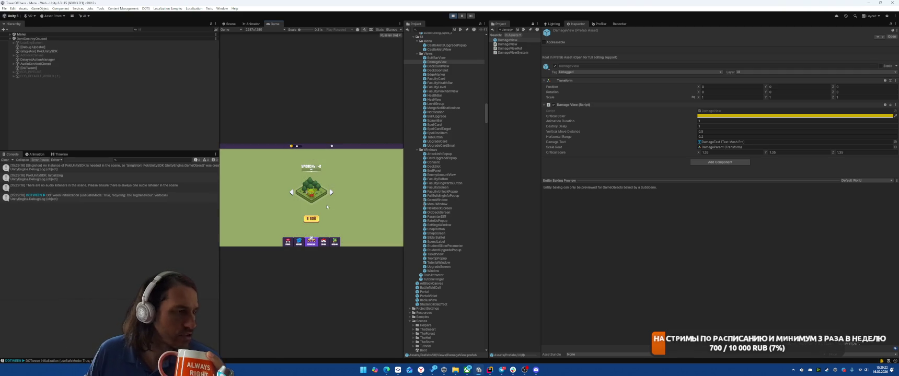
{"action": "left_click", "coordinate": [312, 219]}
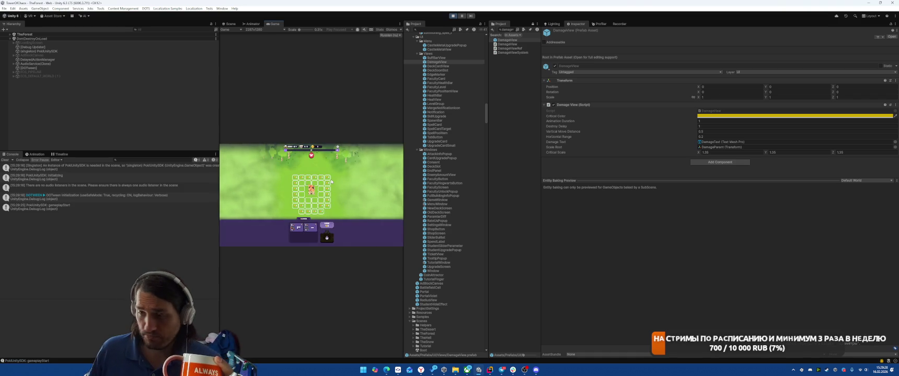
{"action": "left_click", "coordinate": [308, 225]}
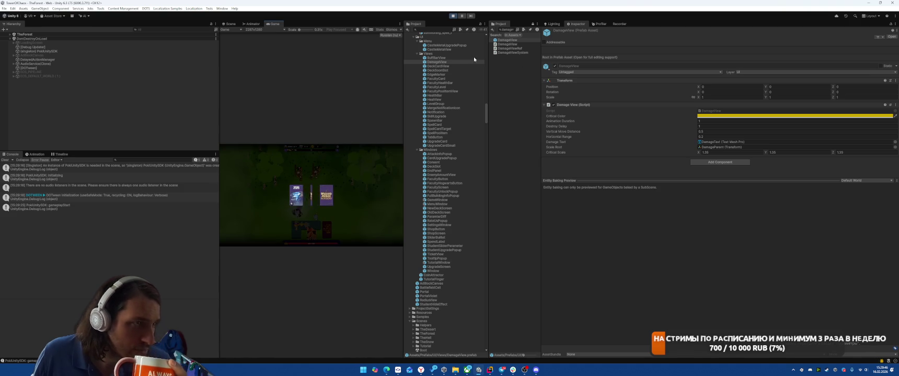
{"action": "scroll", "coordinate": [471, 128], "scroll_direction": "up", "scroll_amount": 3}
{"action": "scroll", "coordinate": [472, 130], "scroll_direction": "up", "scroll_amount": 10}
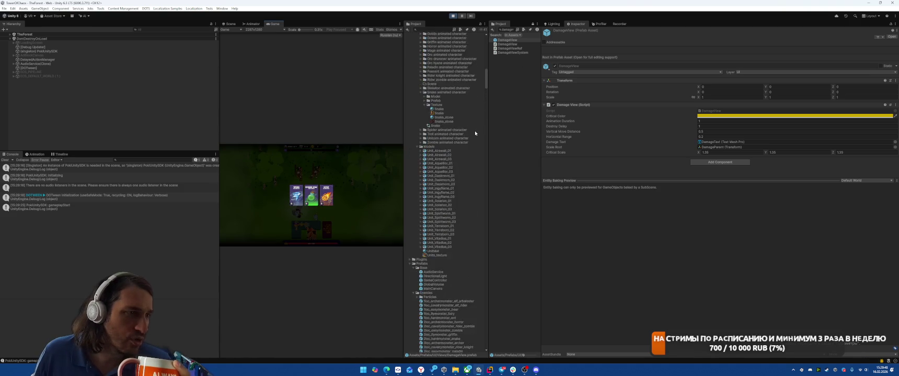
{"action": "scroll", "coordinate": [474, 134], "scroll_direction": "up", "scroll_amount": 15}
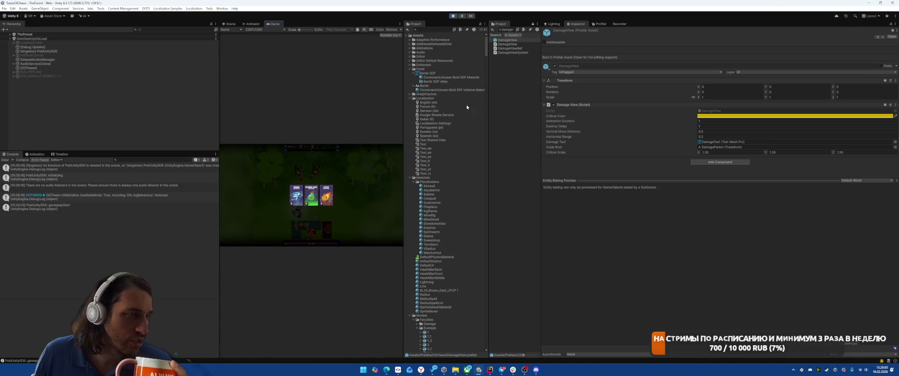
{"action": "left_click", "coordinate": [434, 89]}
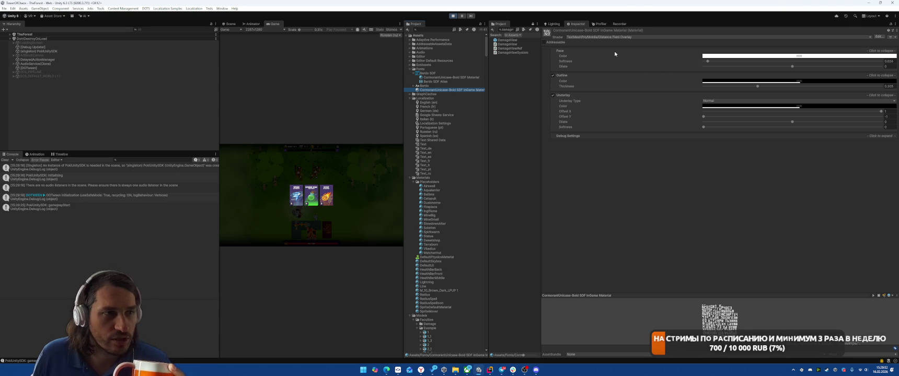
Check the InGame material's Debug Settings (Cull Mode Off), view the original material, and stop Play.
{"action": "left_click", "coordinate": [567, 136]}
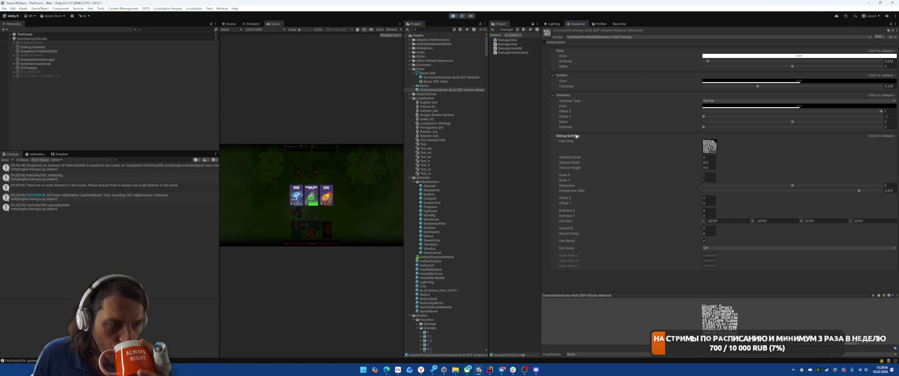
{"action": "left_click", "coordinate": [722, 249]}
{"action": "left_click", "coordinate": [633, 249]}
{"action": "left_click", "coordinate": [433, 77]}
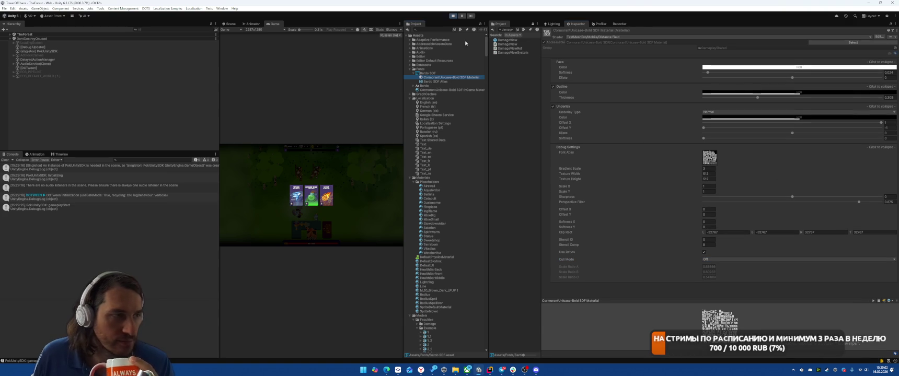
{"action": "left_click", "coordinate": [453, 16]}
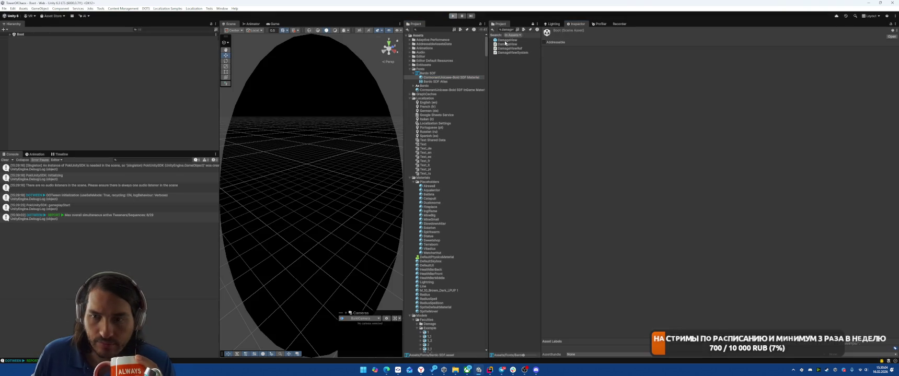
In the DamageView prefab, locate DamageText's current material and font asset and review its Material Presets.
{"action": "double_click", "coordinate": [504, 44]}
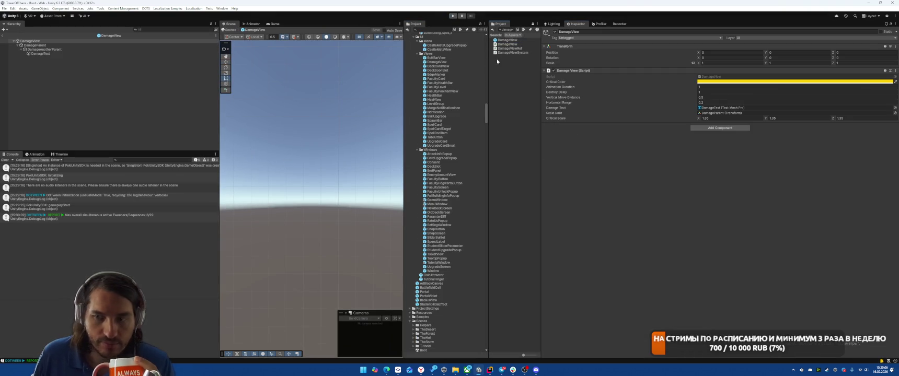
{"action": "left_click", "coordinate": [61, 53]}
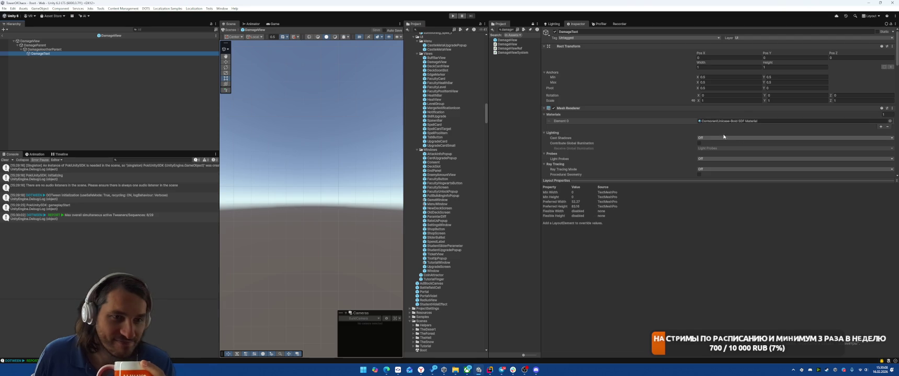
{"action": "left_click", "coordinate": [732, 121]}
{"action": "scroll", "coordinate": [447, 87], "scroll_direction": "up", "scroll_amount": 3}
{"action": "left_click_drag", "start_coordinate": [446, 90], "coordinate": [742, 122]}
{"action": "scroll", "coordinate": [741, 128], "scroll_direction": "down", "scroll_amount": 5}
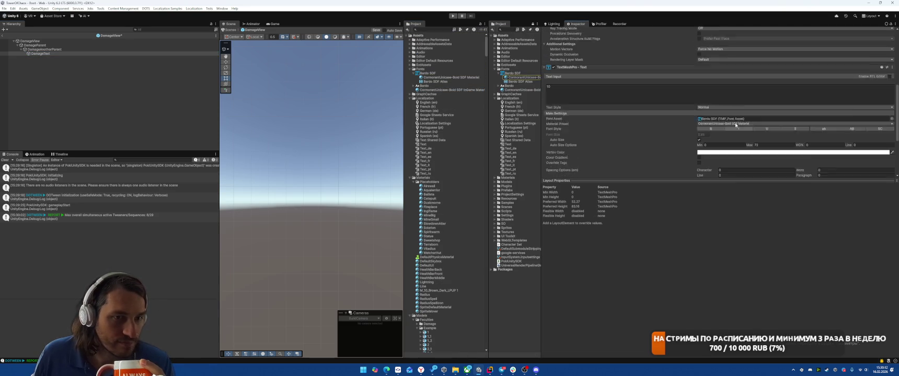
{"action": "scroll", "coordinate": [741, 128], "scroll_direction": "down", "scroll_amount": 1}
{"action": "left_click", "coordinate": [727, 105]}
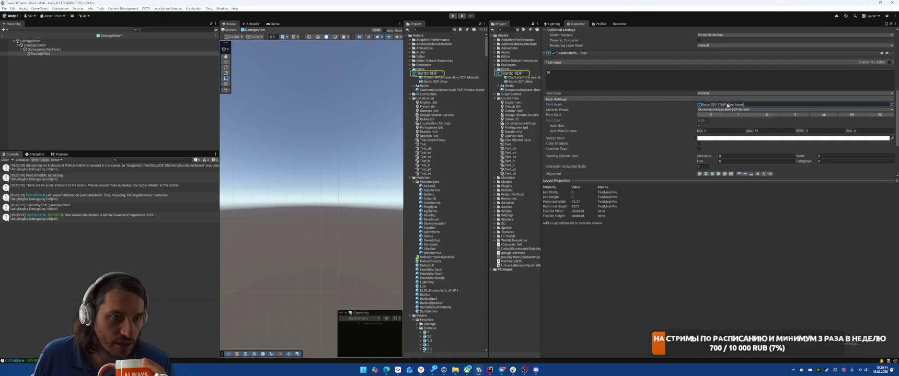
{"action": "left_click", "coordinate": [719, 110]}
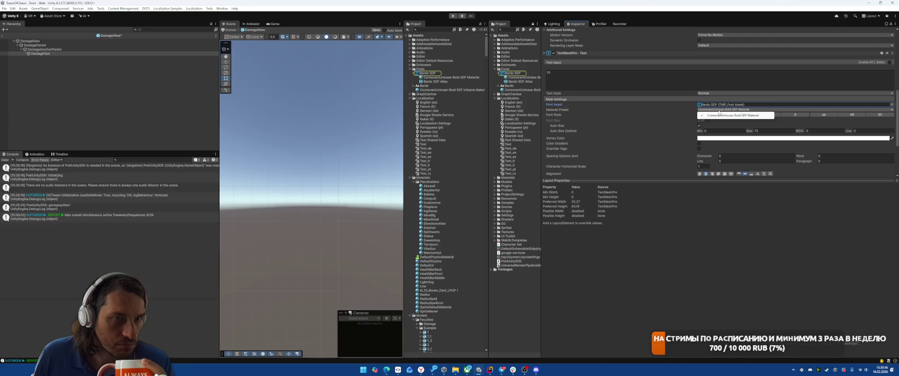
{"action": "left_click", "coordinate": [720, 107]}
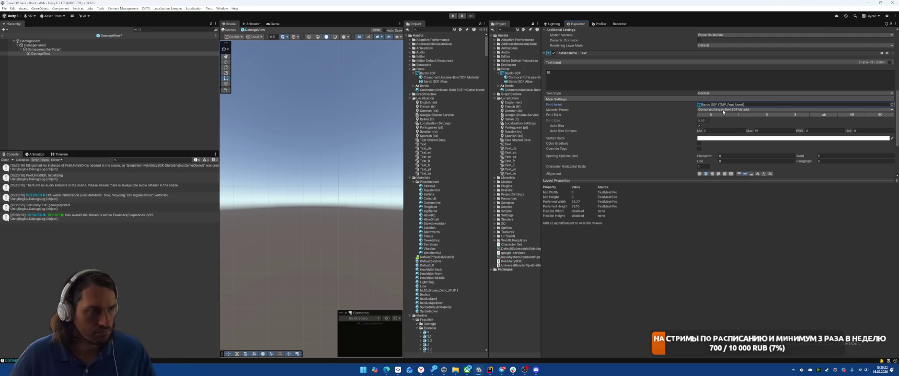
Rename the InGame material to 'Bardo SDF InGame Material' and apply it as DamageText's Material Preset.
{"action": "left_click", "coordinate": [453, 90]}
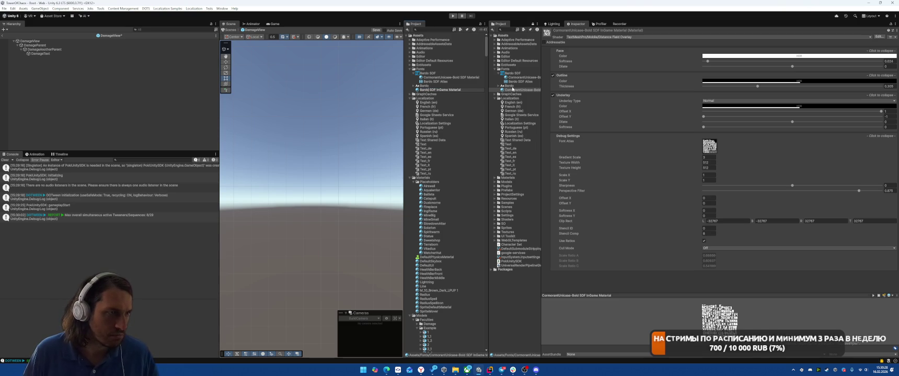
{"action": "key", "text": "Return"}
{"action": "left_click", "coordinate": [63, 53]}
{"action": "scroll", "coordinate": [748, 117], "scroll_direction": "down", "scroll_amount": 2}
{"action": "scroll", "coordinate": [750, 117], "scroll_direction": "down", "scroll_amount": 5}
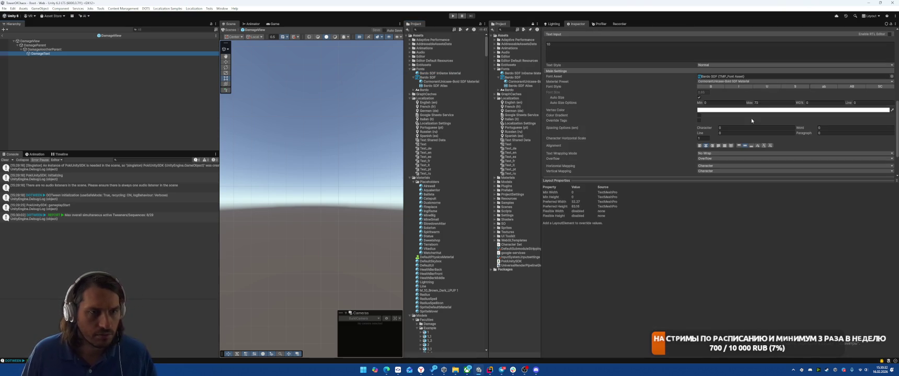
{"action": "left_click", "coordinate": [736, 82]}
{"action": "left_click", "coordinate": [719, 93]}
Inspect the original CormorantUnicase material, clear the selection, and return to the Boot scene.
{"action": "scroll", "coordinate": [752, 110], "scroll_direction": "up", "scroll_amount": 7}
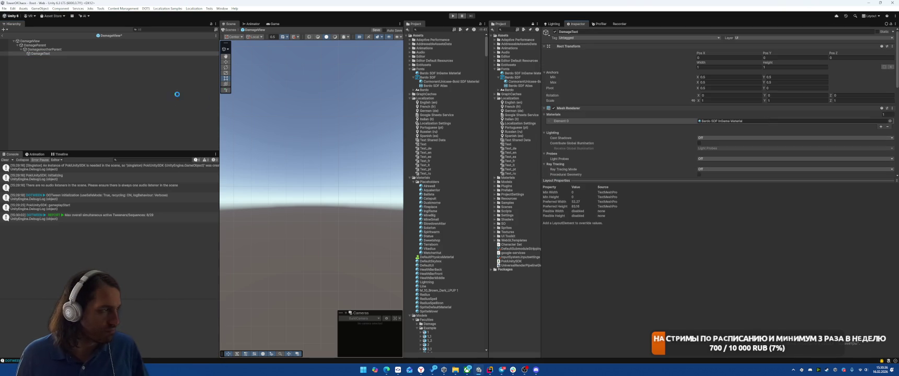
{"action": "left_click", "coordinate": [449, 82]}
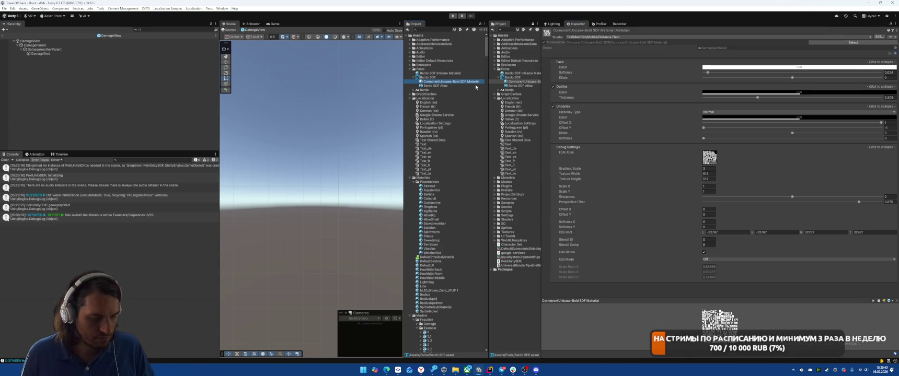
{"action": "left_click", "coordinate": [120, 96]}
{"action": "left_click", "coordinate": [2, 35]}
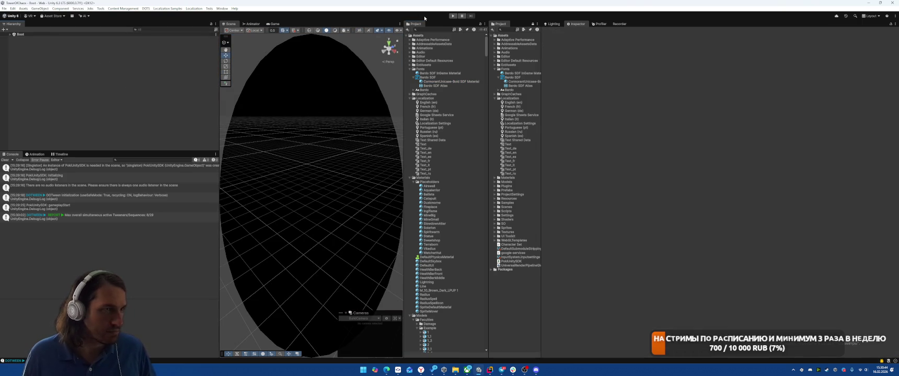
Run a Forest battle in Play mode, place a card's building, and choose the METEOR card.
{"action": "left_click", "coordinate": [453, 16]}
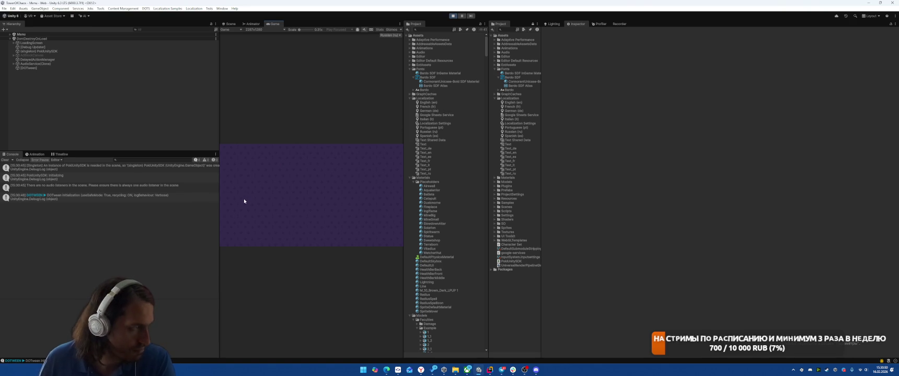
{"action": "left_click", "coordinate": [316, 220]}
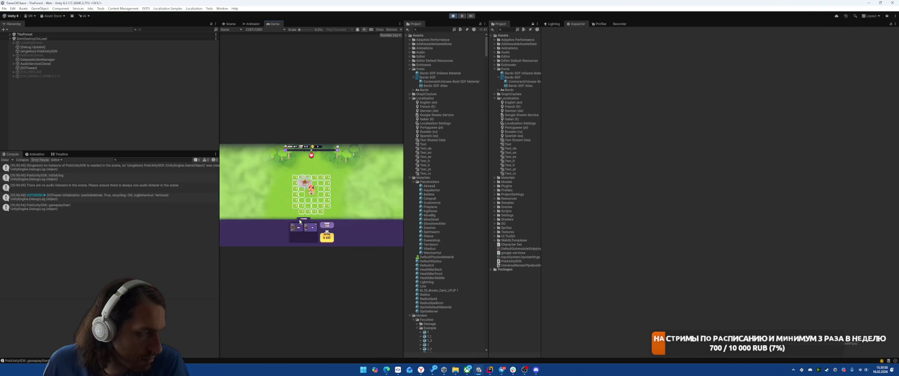
{"action": "left_click_drag", "start_coordinate": [299, 230], "coordinate": [322, 182]}
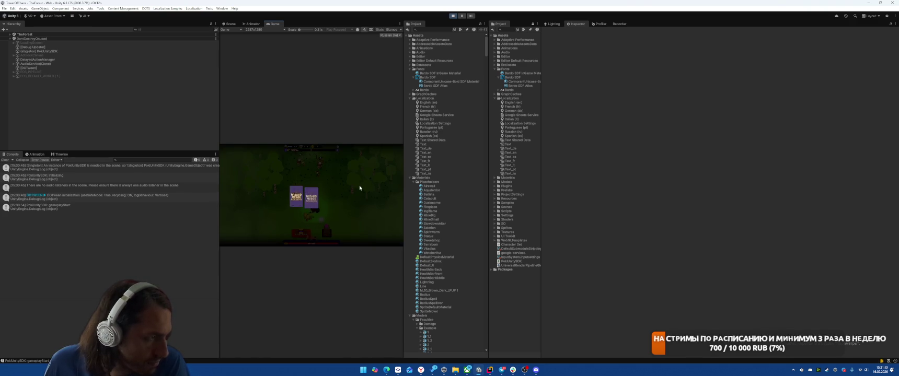
{"action": "left_click", "coordinate": [330, 210]}
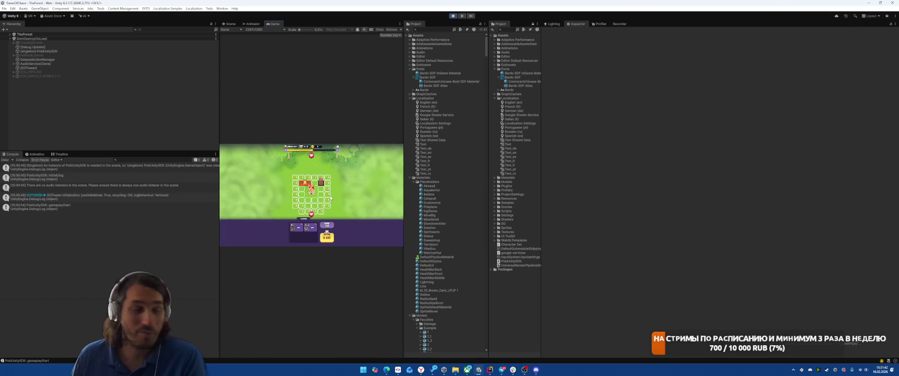
Start the battle and play unit cards to spawn units on the field.
{"action": "left_click", "coordinate": [311, 229]}
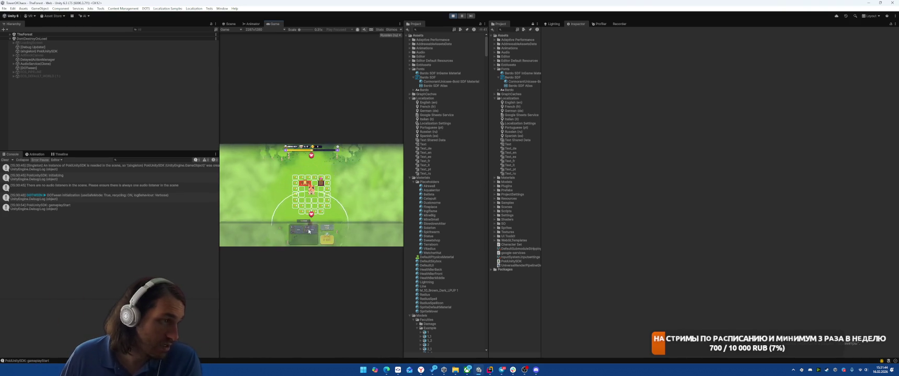
{"action": "left_click", "coordinate": [312, 229]}
{"action": "left_click", "coordinate": [297, 229]}
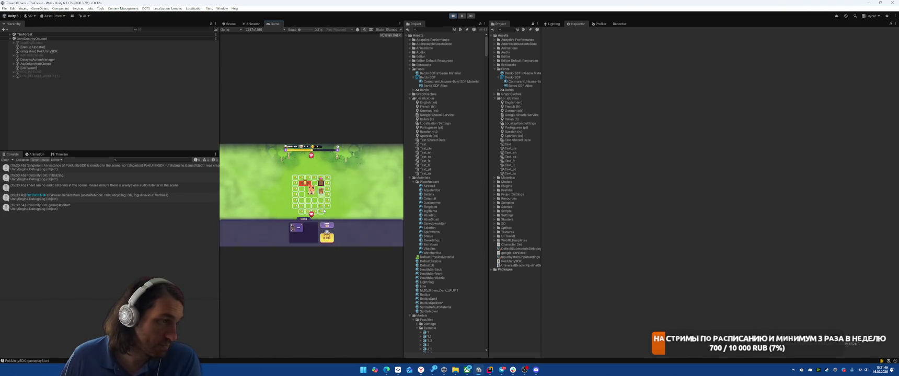
{"action": "left_click", "coordinate": [297, 226]}
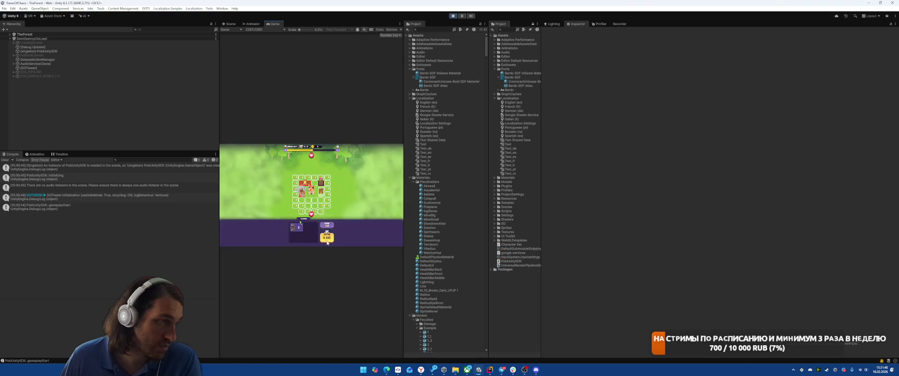
{"action": "left_click", "coordinate": [310, 233]}
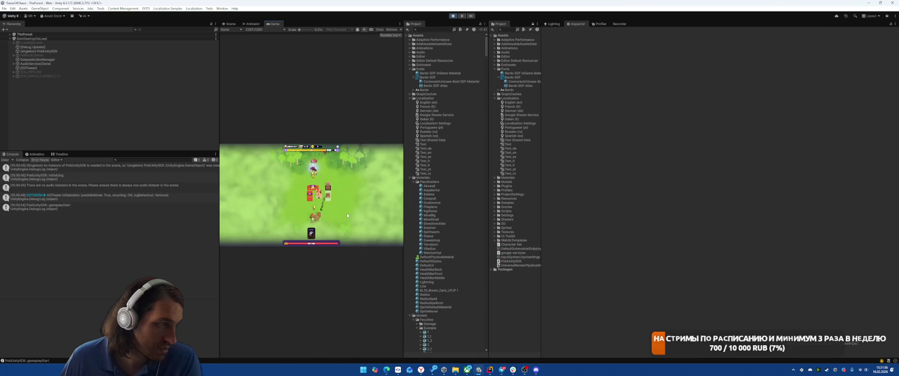
{"action": "left_click", "coordinate": [313, 231]}
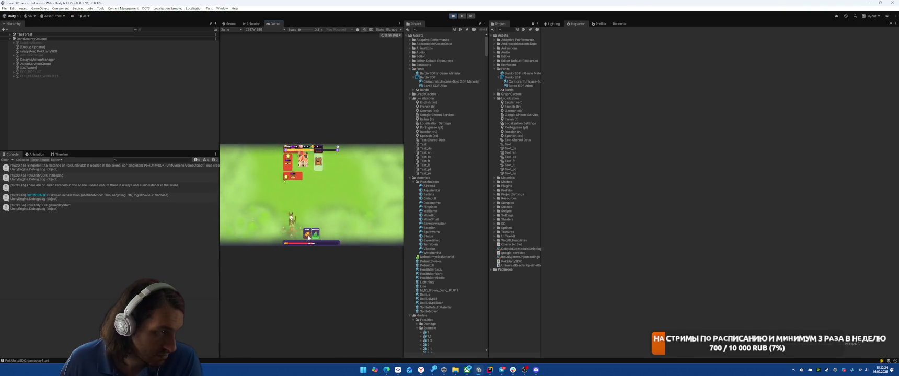
Play the left and right cards, choose the middle power card, and widen the Game view.
{"action": "left_click", "coordinate": [309, 235]}
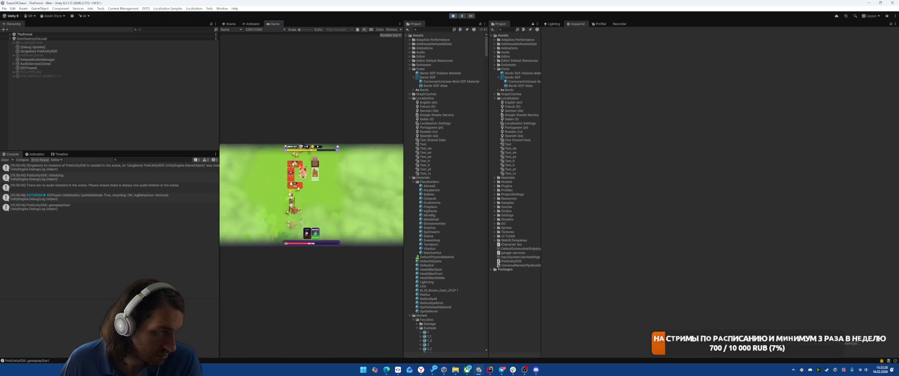
{"action": "left_click", "coordinate": [306, 235]}
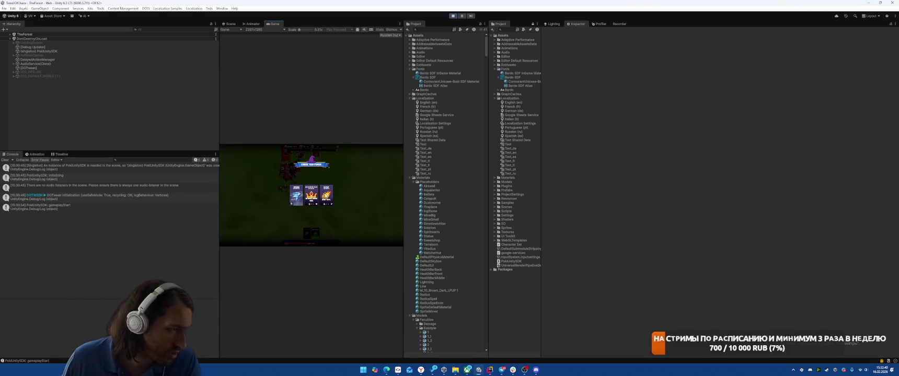
{"action": "left_click", "coordinate": [311, 200]}
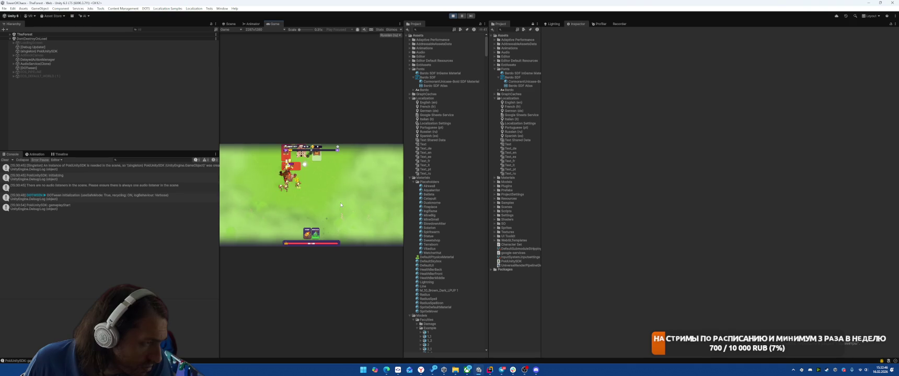
{"action": "mouse_move", "coordinate": [404, 182]}
{"action": "left_mouse_down"}
{"action": "mouse_move", "coordinate": [556, 183]}
{"action": "mouse_move", "coordinate": [485, 182]}
{"action": "mouse_move", "coordinate": [495, 183]}
{"action": "left_mouse_up"}
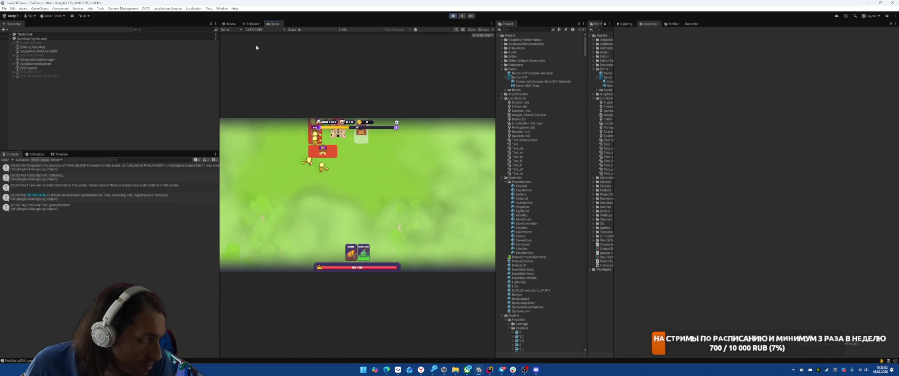
View the purple fog area in the Scene view, stop Play mode, and collapse the Scenes and Scripts folders.
{"action": "left_click", "coordinate": [230, 24]}
{"action": "mouse_move", "coordinate": [366, 143]}
{"action": "left_mouse_down"}
{"action": "mouse_move", "coordinate": [403, 143]}
{"action": "mouse_move", "coordinate": [407, 167]}
{"action": "left_mouse_up"}
{"action": "left_click", "coordinate": [452, 16]}
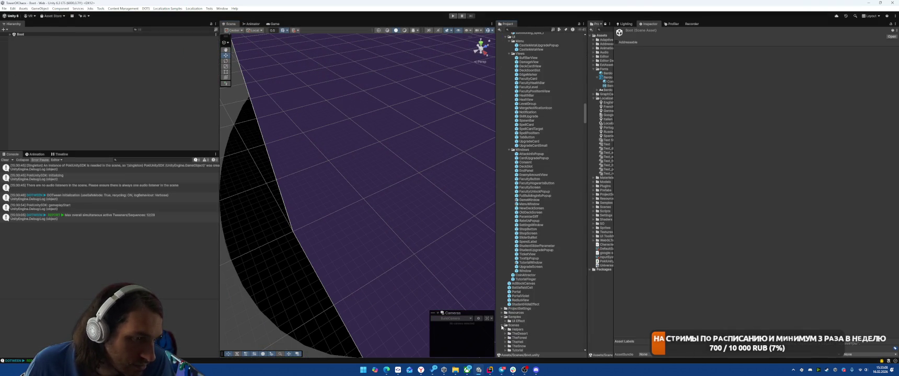
{"action": "left_click", "coordinate": [502, 324]}
{"action": "left_click", "coordinate": [502, 329]}
{"action": "scroll", "coordinate": [531, 290], "scroll_direction": "down", "scroll_amount": 10}
{"action": "left_click", "coordinate": [503, 157]}
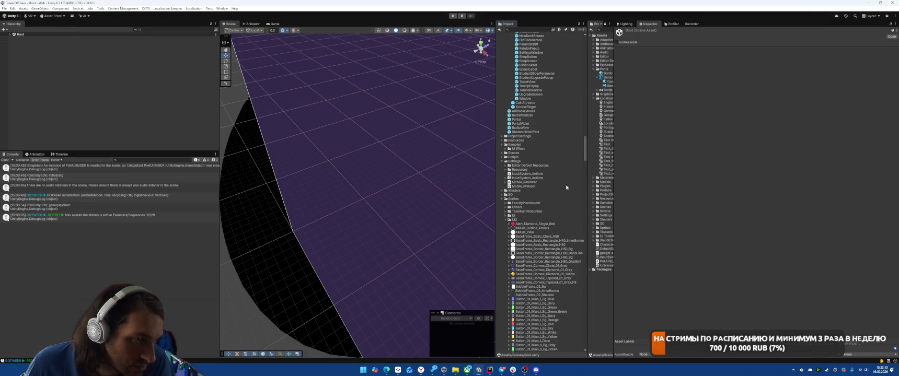
{"action": "scroll", "coordinate": [522, 150], "scroll_direction": "down", "scroll_amount": 6}
{"action": "scroll", "coordinate": [525, 180], "scroll_direction": "down", "scroll_amount": 15}
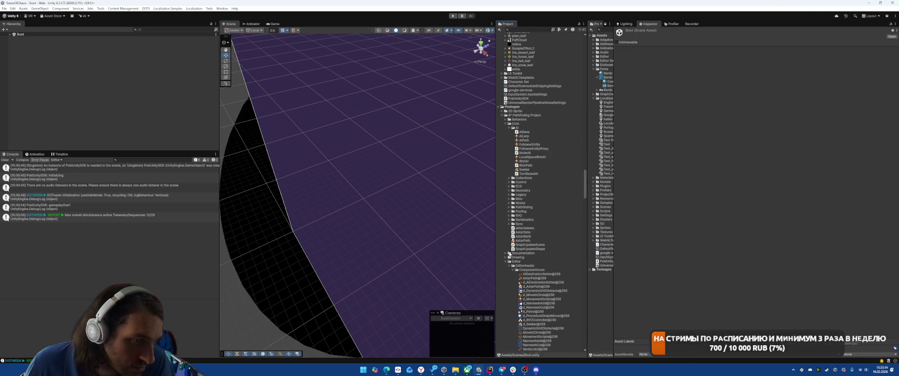
{"action": "scroll", "coordinate": [518, 261], "scroll_direction": "down", "scroll_amount": 6}
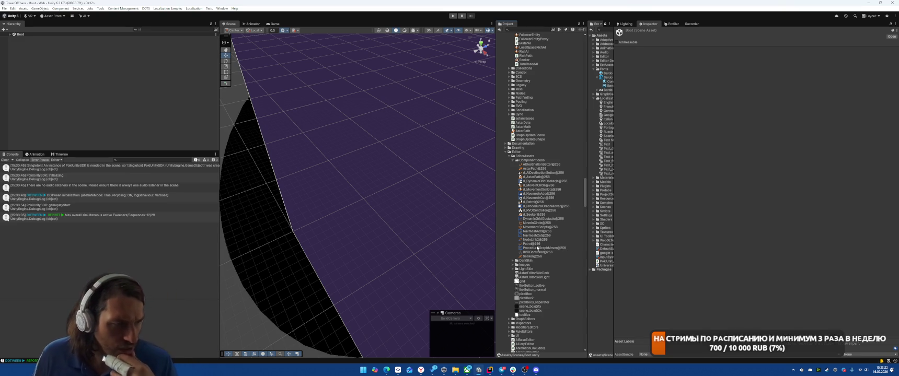
{"action": "scroll", "coordinate": [528, 247], "scroll_direction": "up", "scroll_amount": 5}
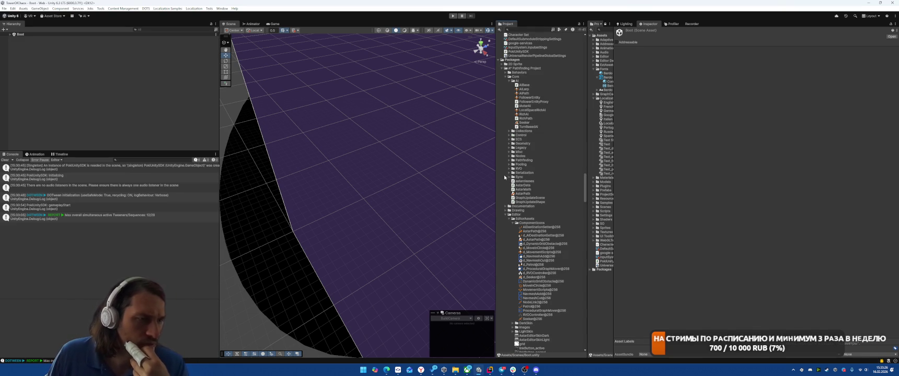
In A* Pathfinding Project, expand Behaviors, DarkSkin, UI, RuleEditors, ModifierEditors and Inspectors folders.
{"action": "left_click", "coordinate": [505, 72]}
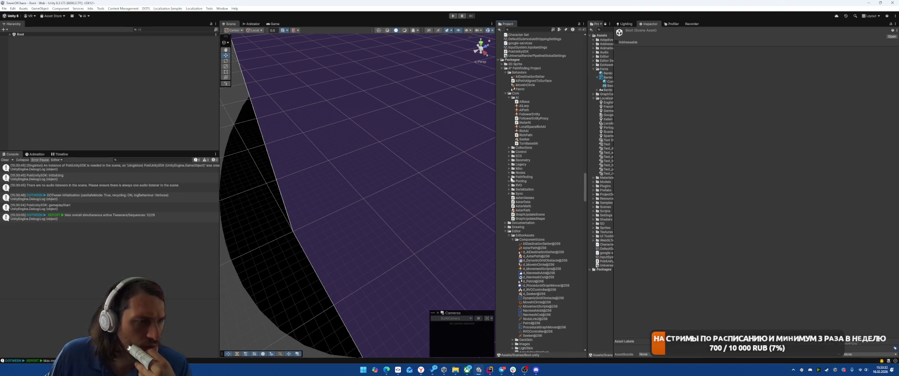
{"action": "scroll", "coordinate": [540, 188], "scroll_direction": "down", "scroll_amount": 10}
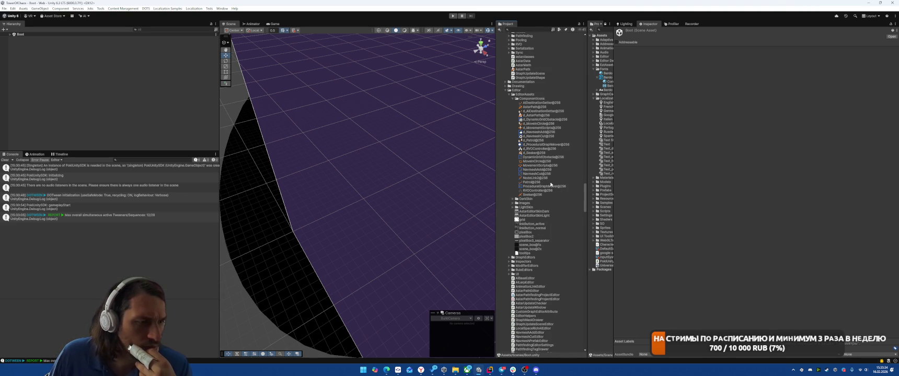
{"action": "left_click", "coordinate": [511, 207]}
{"action": "left_click", "coordinate": [511, 199]}
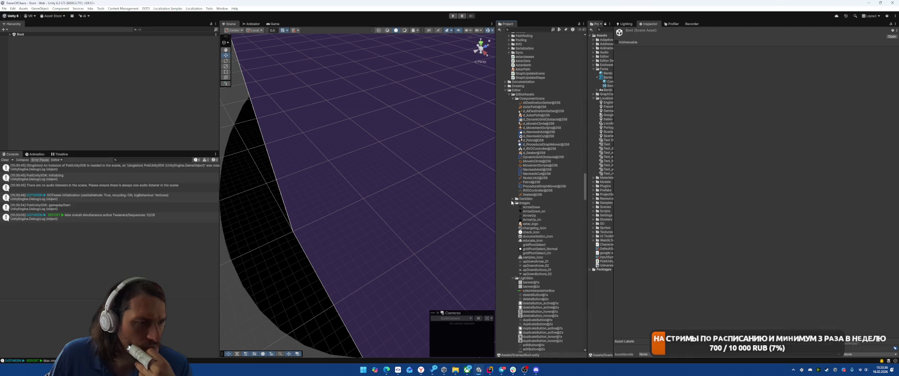
{"action": "scroll", "coordinate": [512, 202], "scroll_direction": "down", "scroll_amount": 20}
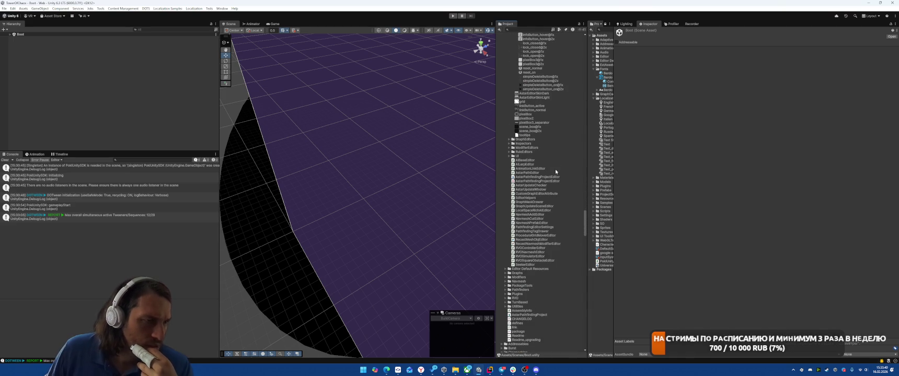
{"action": "left_click", "coordinate": [508, 155]}
{"action": "left_click", "coordinate": [509, 151]}
{"action": "left_click", "coordinate": [509, 148]}
{"action": "left_click", "coordinate": [509, 144]}
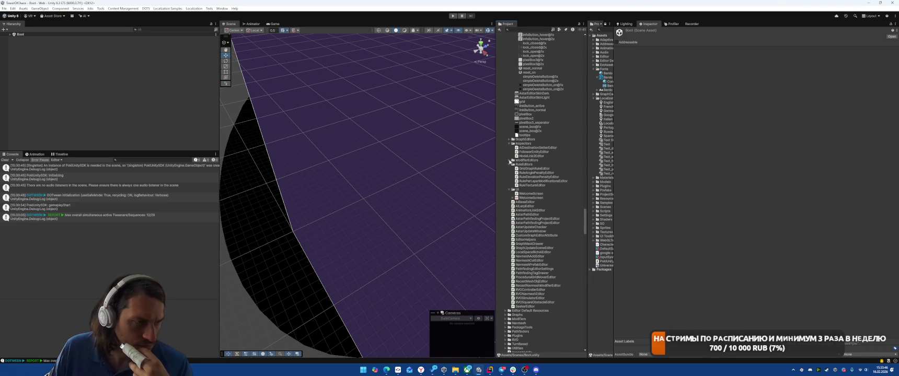
{"action": "scroll", "coordinate": [545, 201], "scroll_direction": "up", "scroll_amount": 11}
{"action": "scroll", "coordinate": [545, 202], "scroll_direction": "up", "scroll_amount": 15}
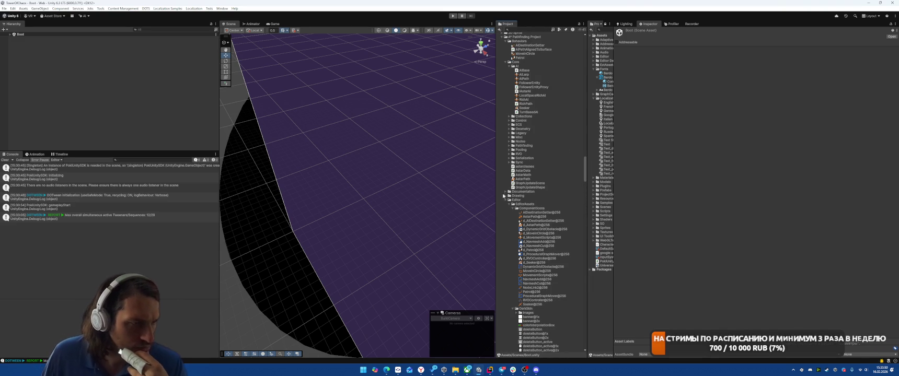
Expand the Drawing folder, select its Editor Default Resources folder, and restart Play mode.
{"action": "left_click", "coordinate": [505, 196]}
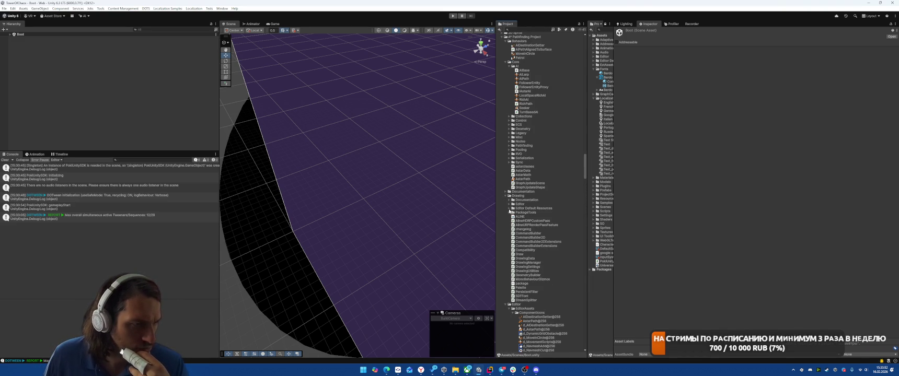
{"action": "left_click", "coordinate": [509, 208]}
{"action": "left_click", "coordinate": [530, 209]}
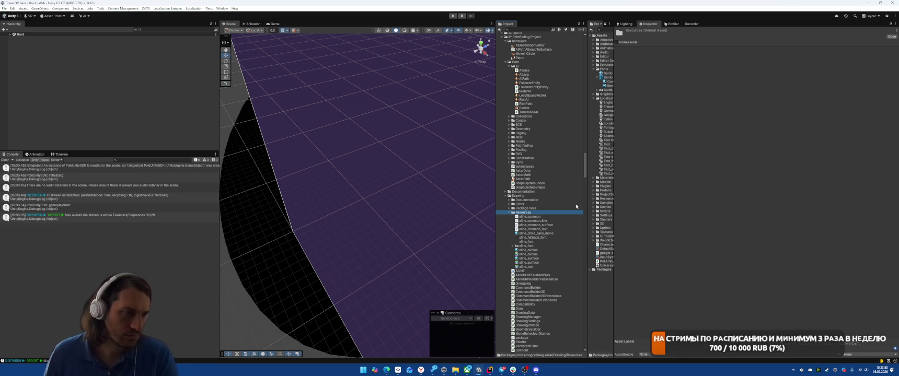
{"action": "left_click", "coordinate": [452, 16]}
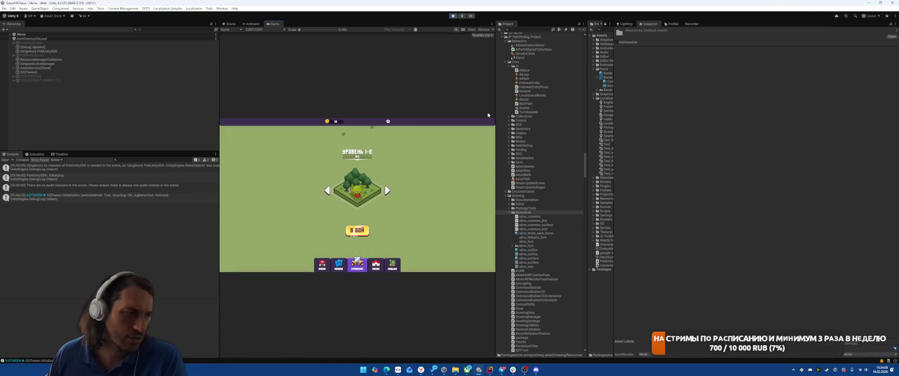
Start level 1-2, place two units on grid cells and begin the first battle.
{"action": "left_click", "coordinate": [364, 233]}
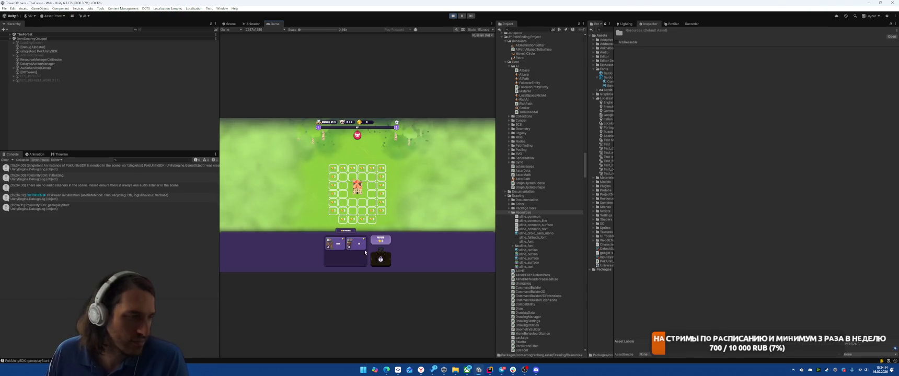
{"action": "left_click_drag", "start_coordinate": [338, 250], "coordinate": [371, 175]}
{"action": "left_click_drag", "start_coordinate": [335, 244], "coordinate": [344, 176]}
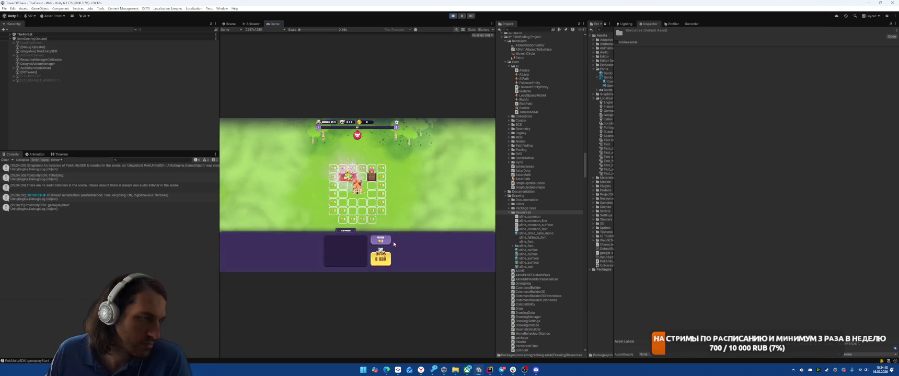
{"action": "left_click", "coordinate": [381, 259]}
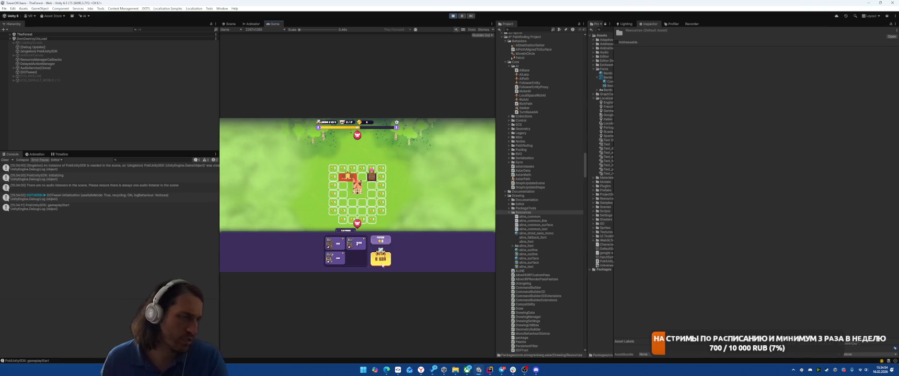
Place two more units and fight the next battle until the power choice appears, then stop Play mode.
{"action": "left_click_drag", "start_coordinate": [335, 257], "coordinate": [356, 211]}
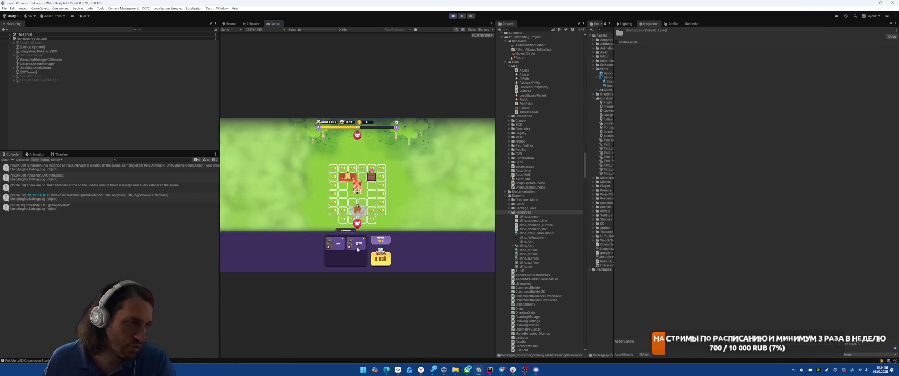
{"action": "mouse_move", "coordinate": [359, 253]}
{"action": "left_mouse_down"}
{"action": "mouse_move", "coordinate": [363, 201]}
{"action": "mouse_move", "coordinate": [364, 213]}
{"action": "left_mouse_up"}
{"action": "left_click", "coordinate": [382, 256]}
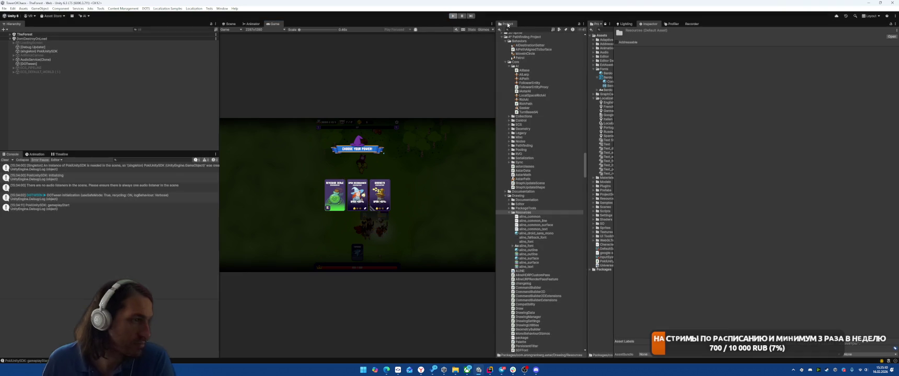
{"action": "key", "text": "ctrl+p"}
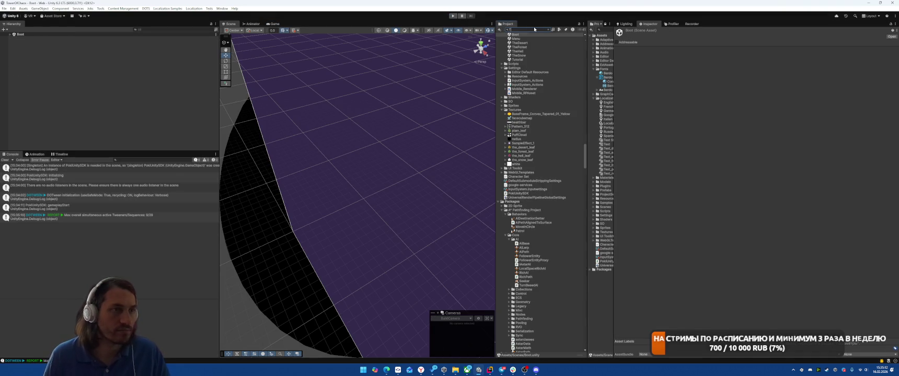
Open TheForest scene and select the Plane under Field > NavmeshMap.
{"action": "type", "text": "TheFor"}
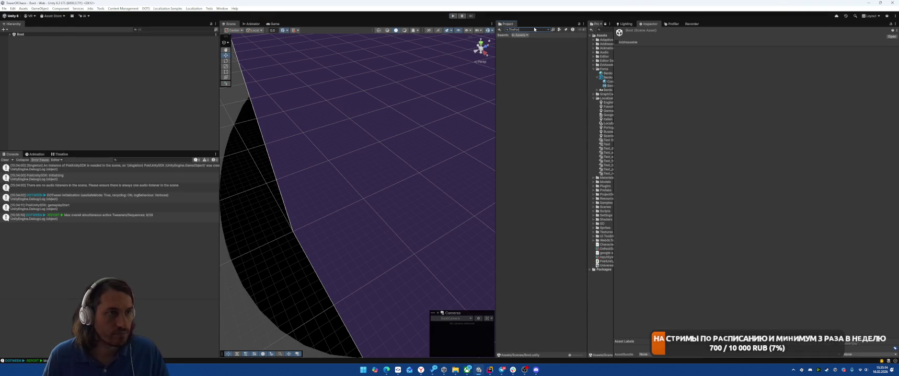
{"action": "type", "text": "est"}
{"action": "left_click", "coordinate": [513, 65]}
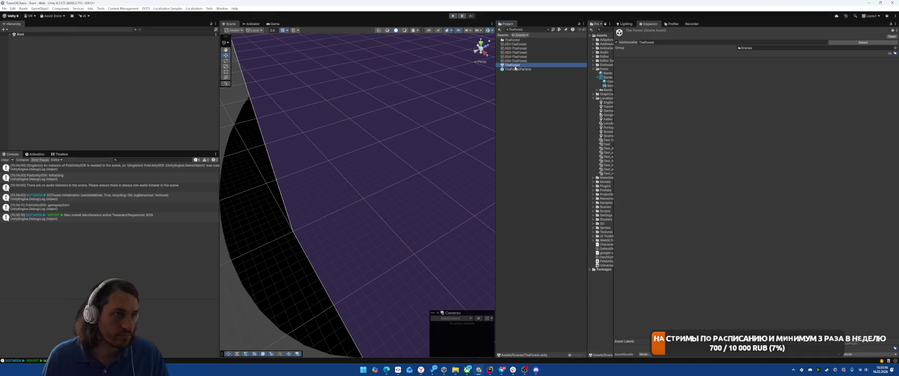
{"action": "double_click", "coordinate": [513, 66]}
{"action": "left_click", "coordinate": [21, 47]}
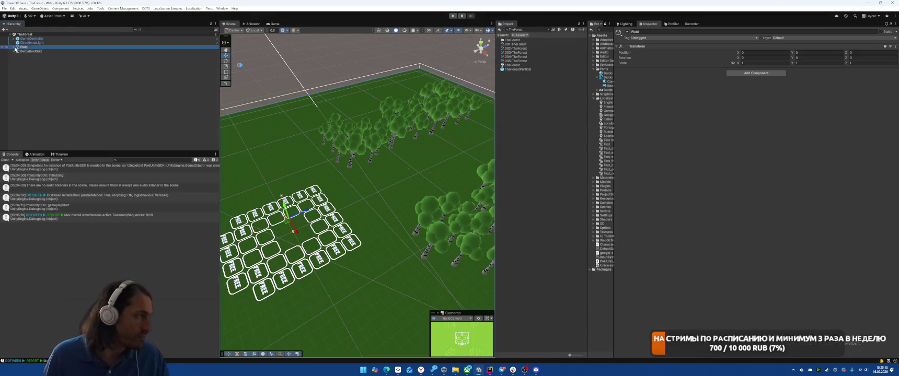
{"action": "left_click", "coordinate": [15, 47]}
{"action": "left_click", "coordinate": [17, 51]}
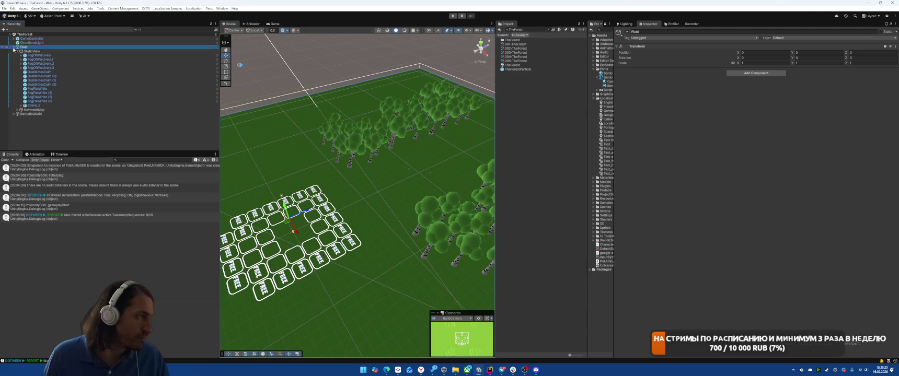
{"action": "left_click", "coordinate": [17, 55]}
{"action": "double_click", "coordinate": [31, 59]}
Rescan the AstarPath graph so the navmesh covers the battlefield, and expand Save & Load.
{"action": "mouse_move", "coordinate": [331, 165]}
{"action": "left_mouse_down"}
{"action": "mouse_move", "coordinate": [392, 191]}
{"action": "mouse_move", "coordinate": [371, 176]}
{"action": "mouse_move", "coordinate": [432, 177]}
{"action": "left_mouse_up"}
{"action": "scroll", "coordinate": [715, 200], "scroll_direction": "down", "scroll_amount": 1}
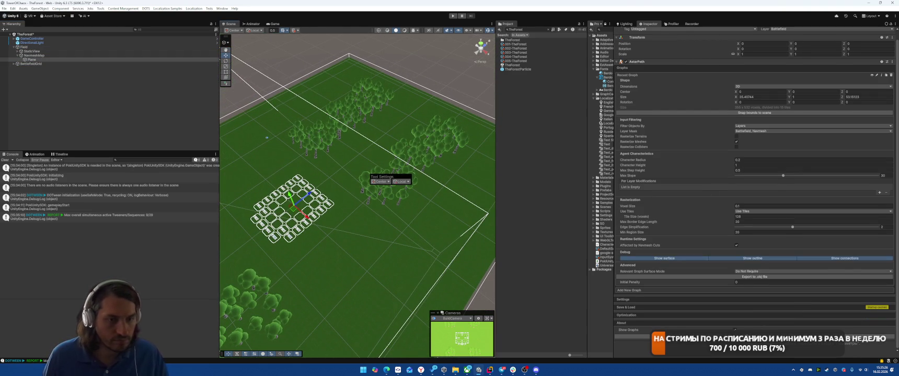
{"action": "left_click", "coordinate": [679, 336]}
{"action": "mouse_move", "coordinate": [313, 198]}
{"action": "left_mouse_down"}
{"action": "mouse_move", "coordinate": [353, 219]}
{"action": "mouse_move", "coordinate": [446, 212]}
{"action": "mouse_move", "coordinate": [313, 206]}
{"action": "left_mouse_up"}
{"action": "left_click", "coordinate": [639, 307]}
{"action": "scroll", "coordinate": [676, 311], "scroll_direction": "down", "scroll_amount": 3}
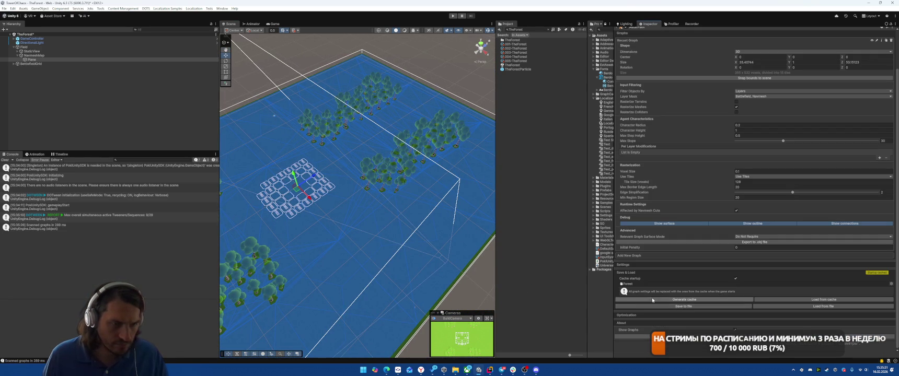
Scan the graphs, generate the pathfinding cache, and begin saving the graphs to a file.
{"action": "left_click", "coordinate": [694, 300]}
{"action": "left_click", "coordinate": [462, 196]}
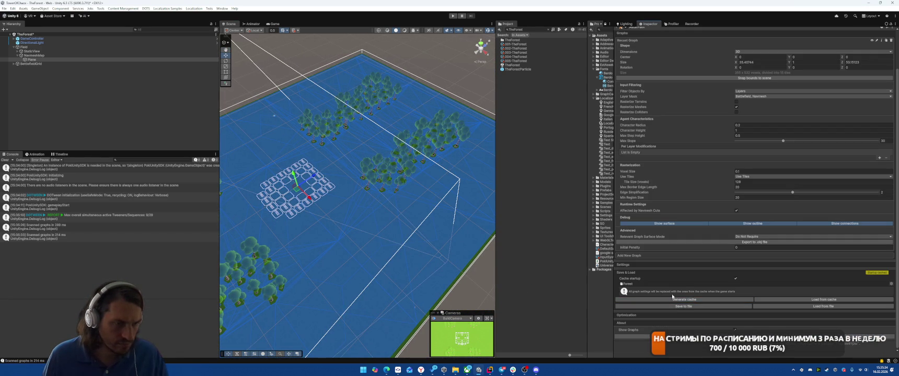
{"action": "left_click", "coordinate": [694, 307]}
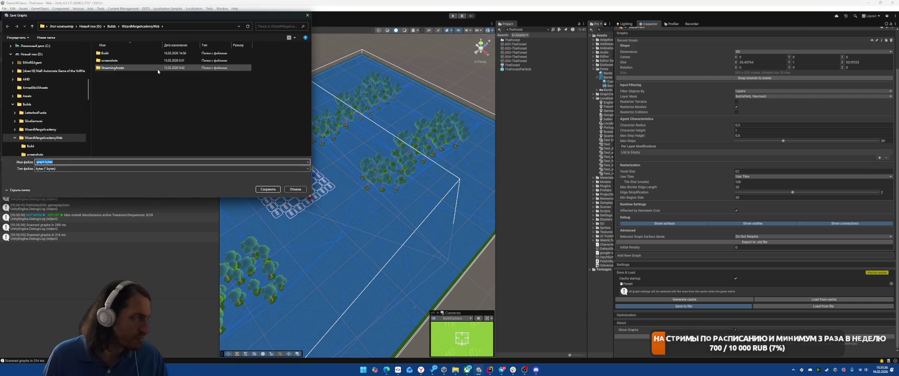
Browse the save dialog to D:/Projects/TowerOfChaos/Assets/GraphCaches.
{"action": "left_click", "coordinate": [92, 26]}
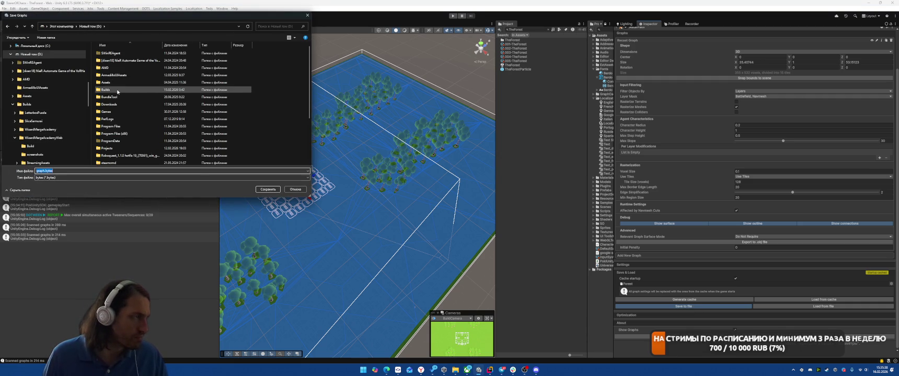
{"action": "double_click", "coordinate": [107, 148]}
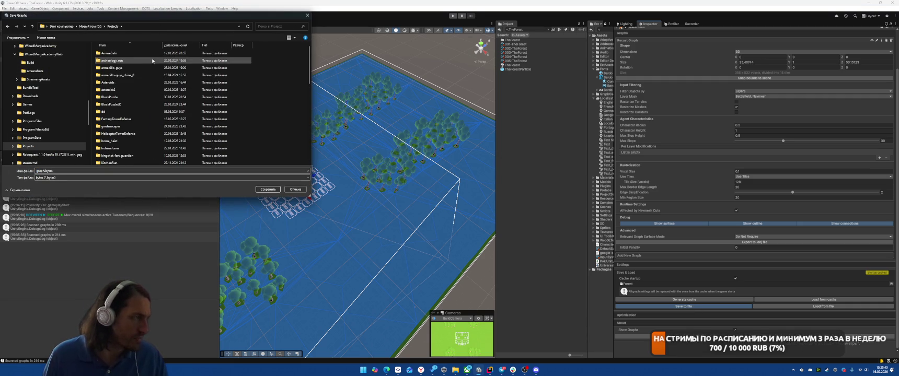
{"action": "scroll", "coordinate": [157, 73], "scroll_direction": "down", "scroll_amount": 3}
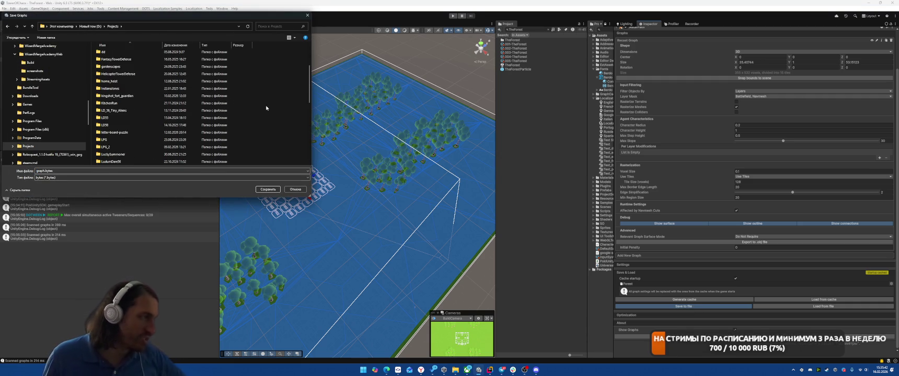
{"action": "scroll", "coordinate": [219, 101], "scroll_direction": "up", "scroll_amount": 1}
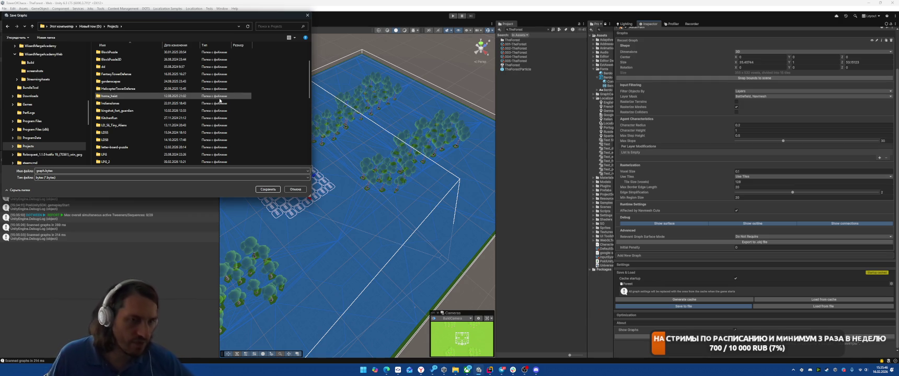
{"action": "scroll", "coordinate": [142, 133], "scroll_direction": "down", "scroll_amount": 2}
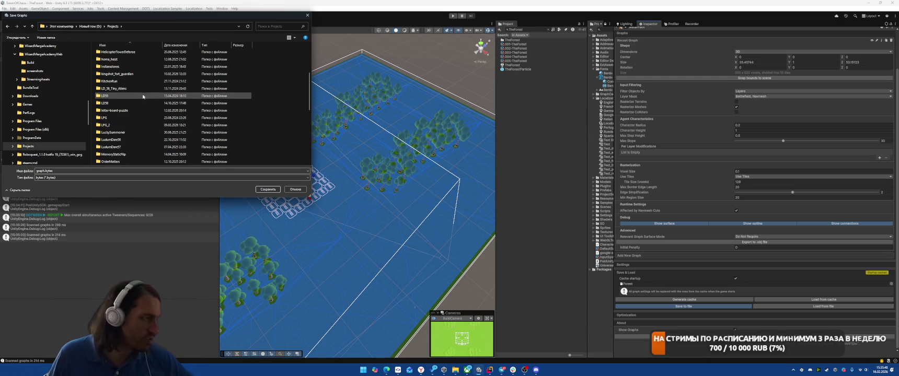
{"action": "scroll", "coordinate": [152, 104], "scroll_direction": "down", "scroll_amount": 5}
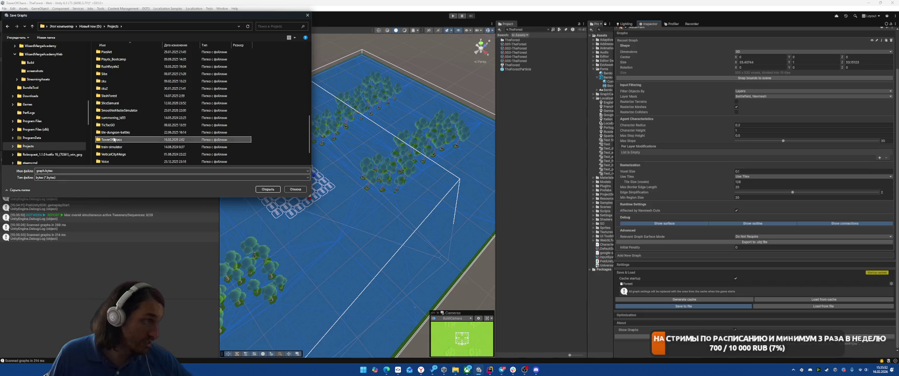
{"action": "double_click", "coordinate": [161, 161]}
{"action": "double_click", "coordinate": [121, 75]}
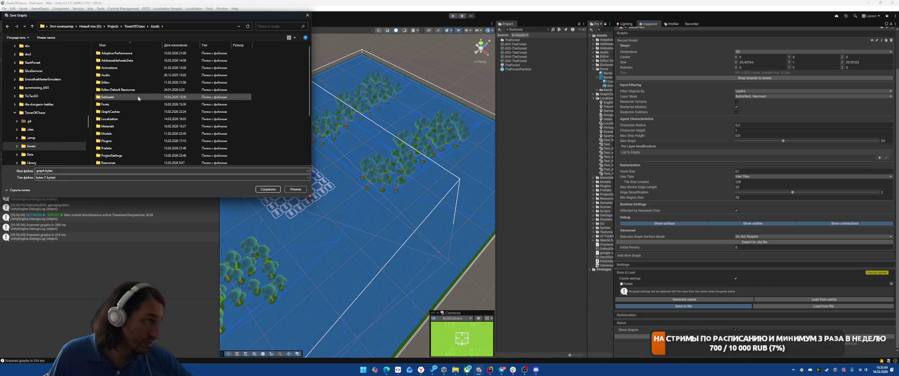
{"action": "double_click", "coordinate": [120, 111]}
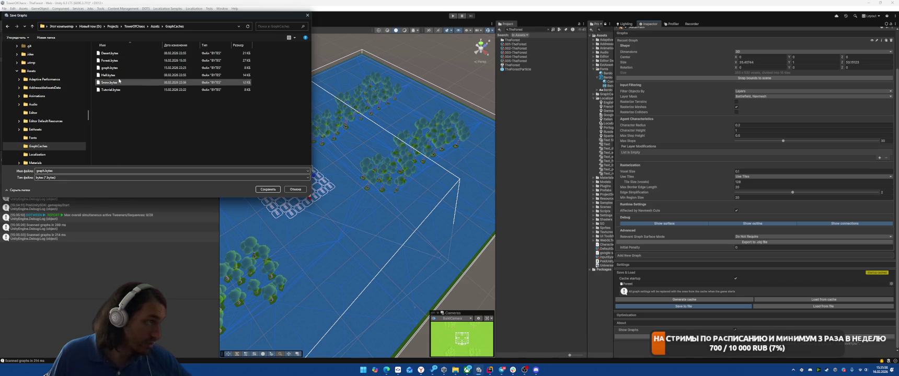
Save over Forest.bytes, confirm the overwrite, and dismiss the finishing prompts.
{"action": "left_click", "coordinate": [141, 60]}
{"action": "left_click", "coordinate": [260, 190]}
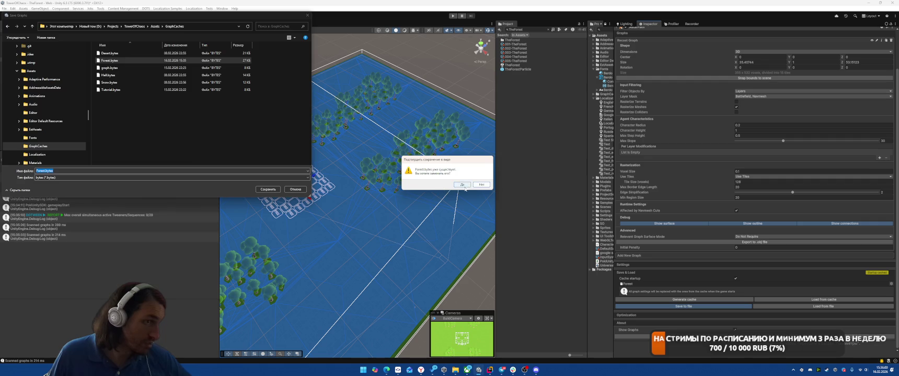
{"action": "left_click", "coordinate": [459, 188]}
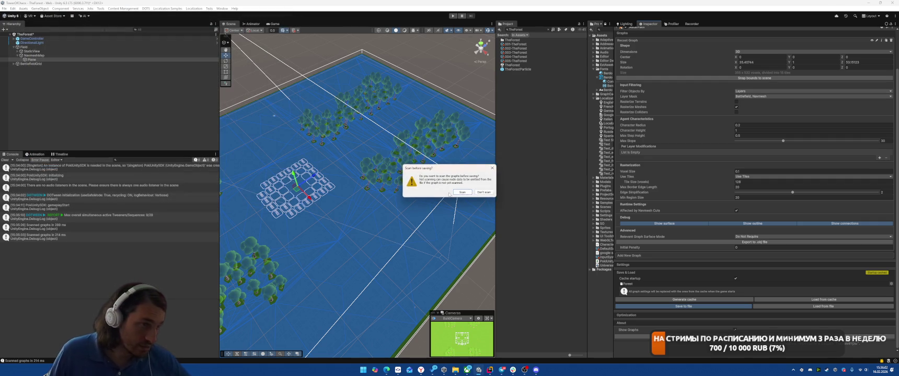
{"action": "left_click", "coordinate": [450, 192]}
{"action": "left_click", "coordinate": [458, 192]}
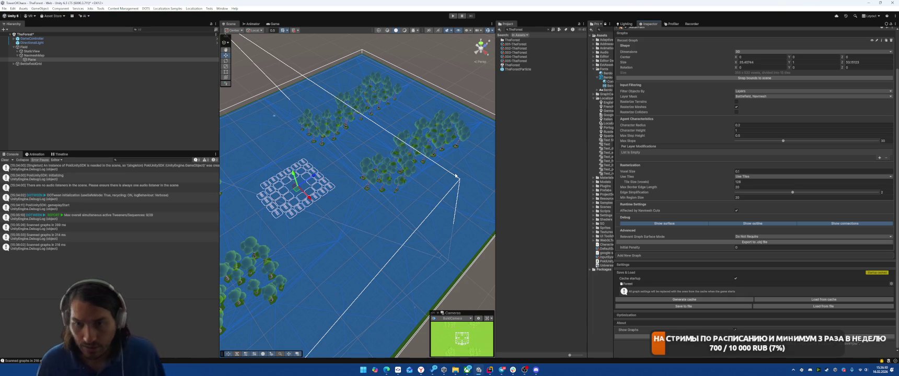
Find the Boot scene in the Project search and open it.
{"action": "left_click", "coordinate": [101, 145]}
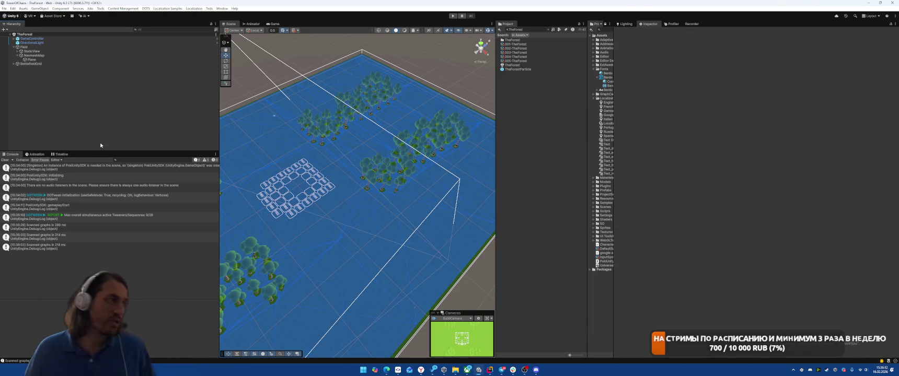
{"action": "left_click", "coordinate": [534, 31]}
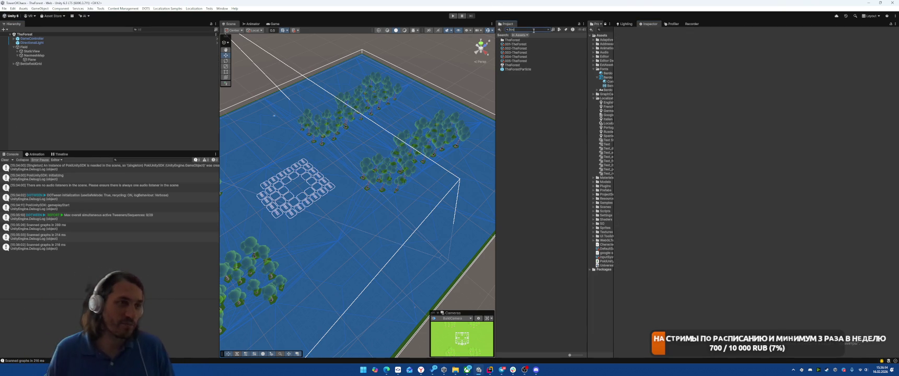
{"action": "type", "text": "t"}
{"action": "left_click", "coordinate": [508, 40]}
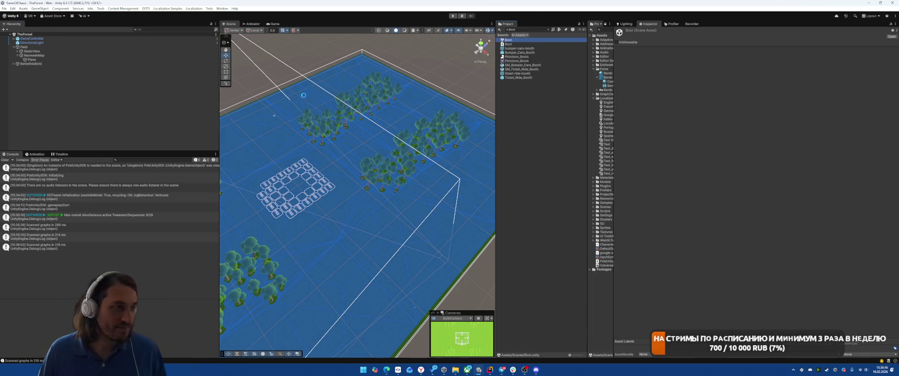
{"action": "double_click", "coordinate": [507, 40]}
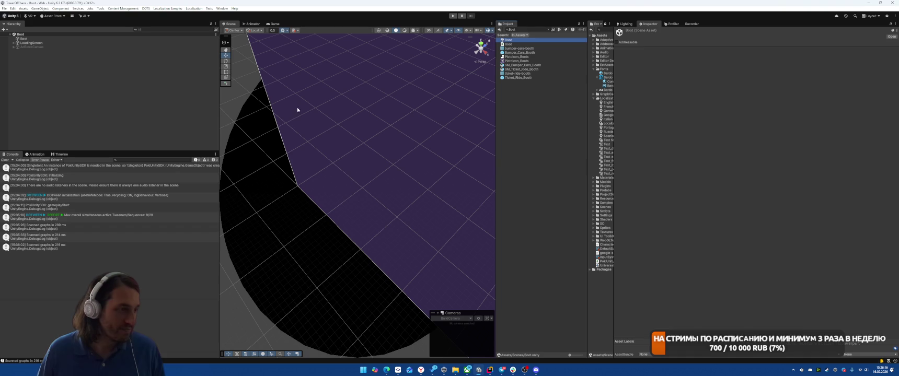
Clear the Console log and the recorded Profiler data.
{"action": "left_click", "coordinate": [5, 159]}
{"action": "left_click", "coordinate": [4, 8]}
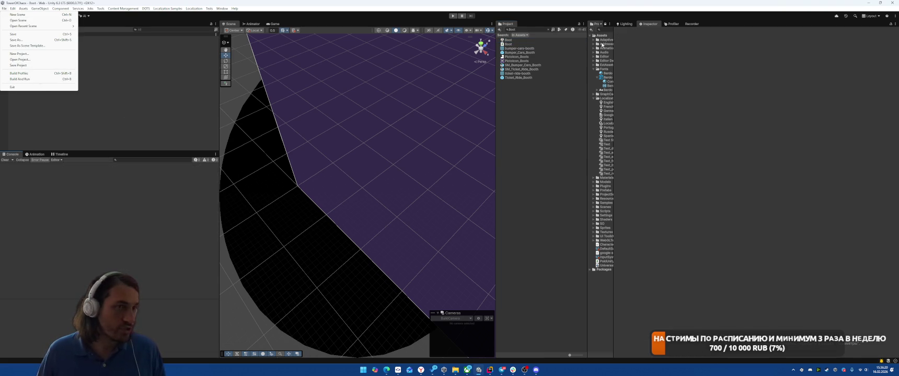
{"action": "left_click", "coordinate": [691, 24]}
{"action": "left_click", "coordinate": [673, 24]}
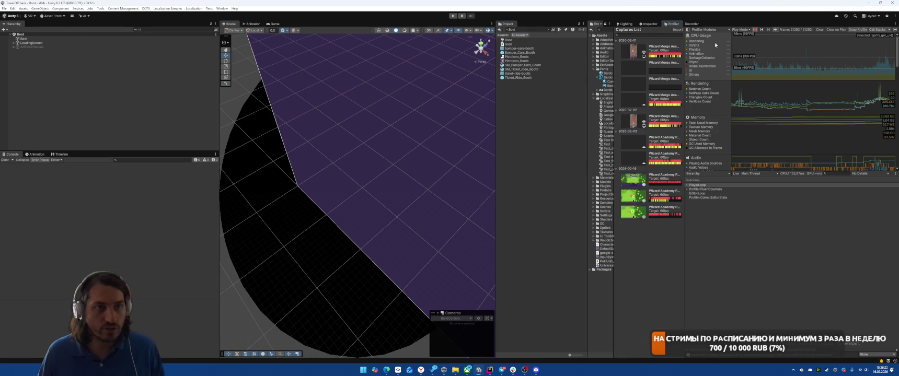
{"action": "left_click", "coordinate": [820, 29]}
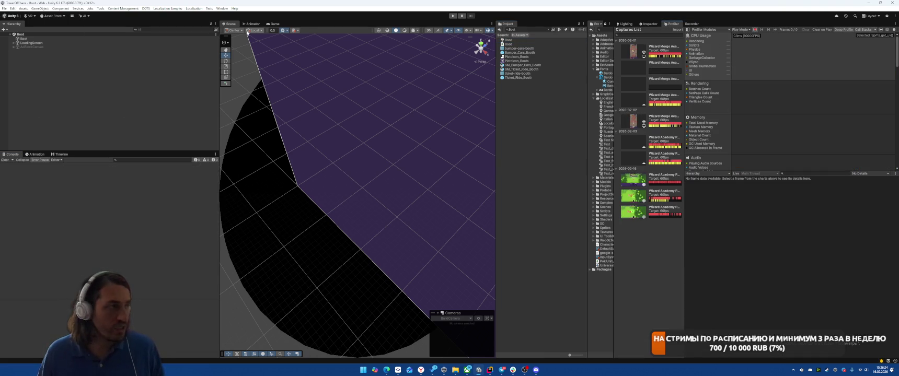
Start a Web build and run with the chosen output folder.
{"action": "left_click", "coordinate": [4, 9]}
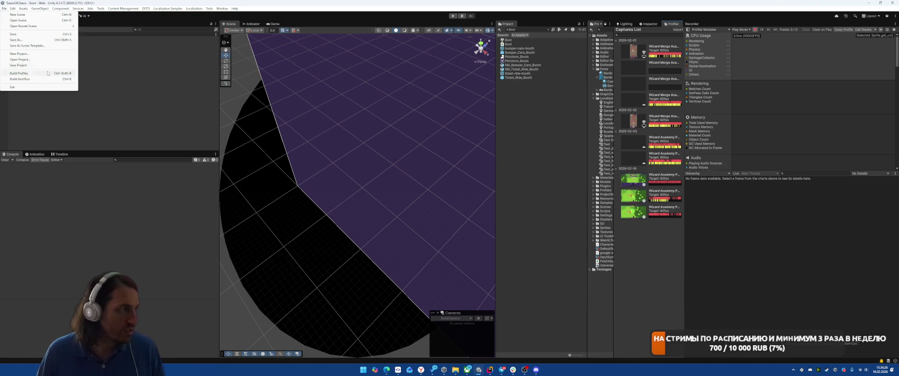
{"action": "left_click", "coordinate": [24, 80]}
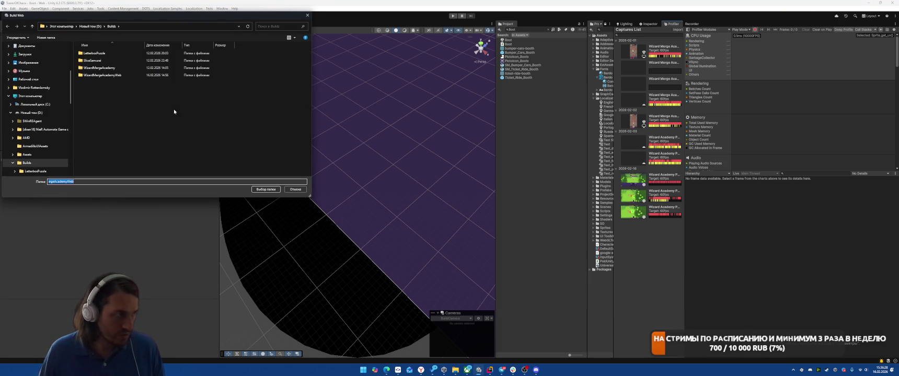
{"action": "left_click", "coordinate": [262, 190]}
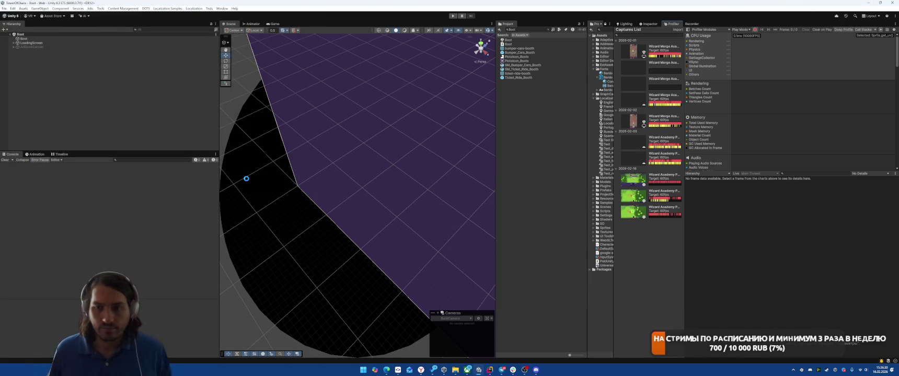
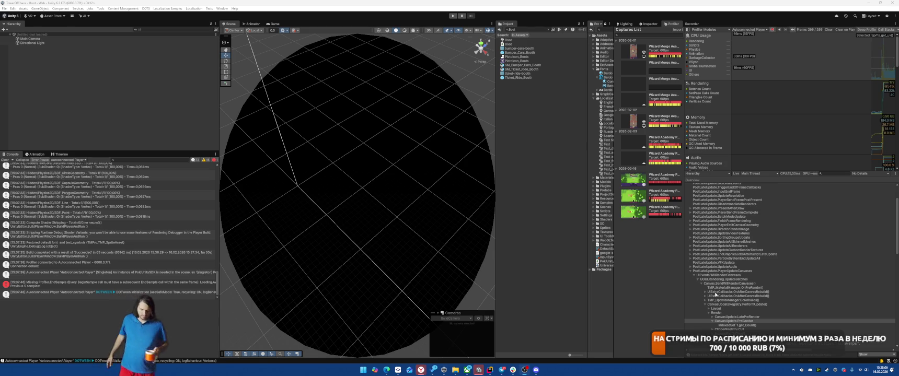
Scroll through the Profiler modules and select a recent frame in the chart.
{"action": "scroll", "coordinate": [714, 294], "scroll_direction": "down", "scroll_amount": 10}
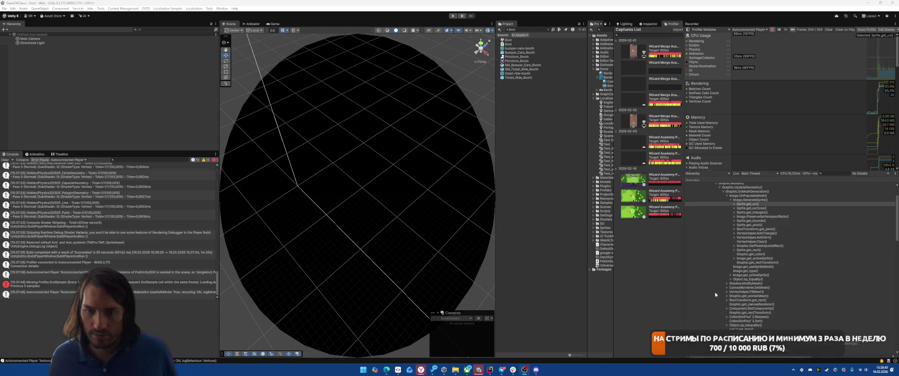
{"action": "scroll", "coordinate": [715, 295], "scroll_direction": "up", "scroll_amount": 10}
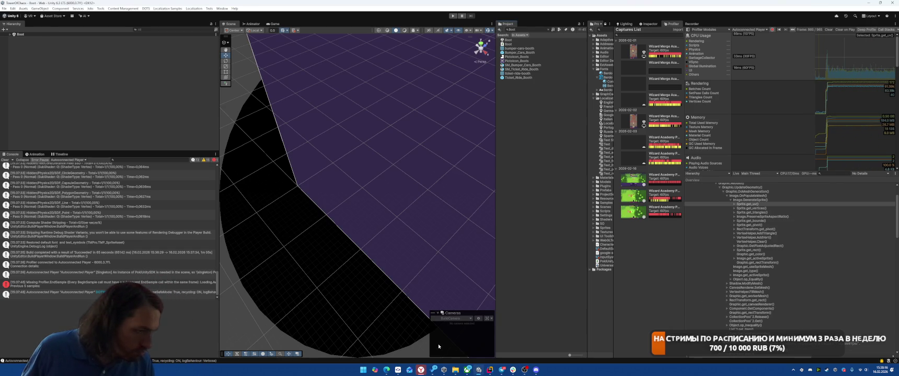
{"action": "mouse_move", "coordinate": [421, 370]}
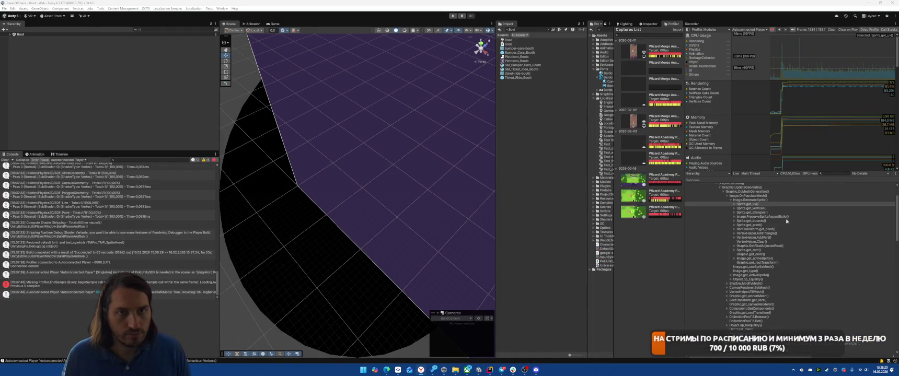
{"action": "scroll", "coordinate": [783, 251], "scroll_direction": "up", "scroll_amount": 10}
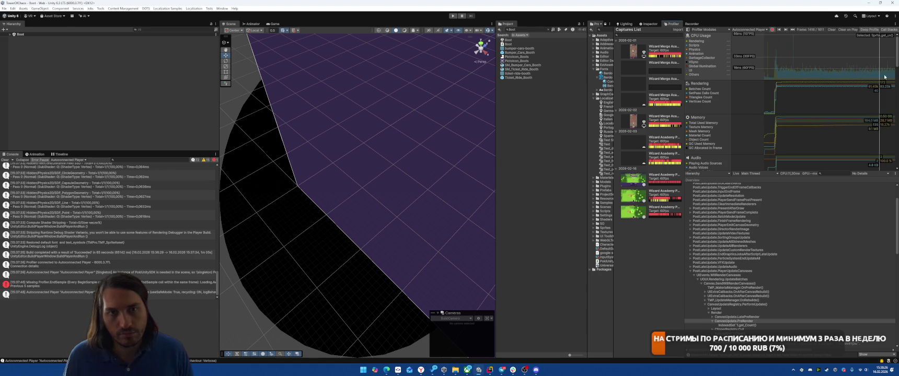
{"action": "left_click", "coordinate": [881, 118]}
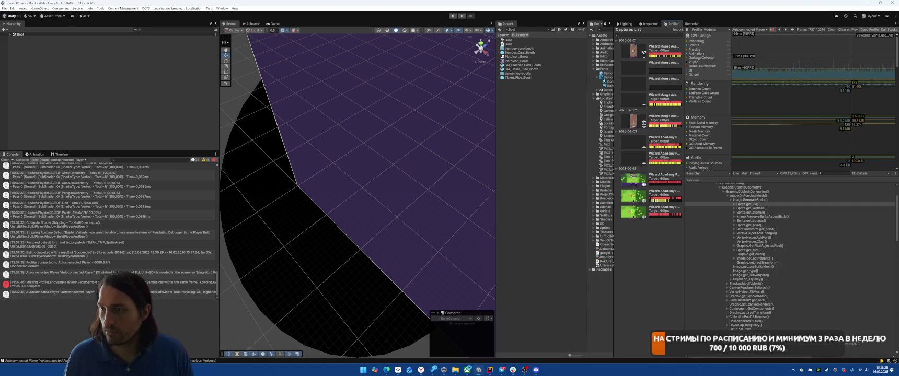
{"action": "scroll", "coordinate": [796, 202], "scroll_direction": "up", "scroll_amount": 10}
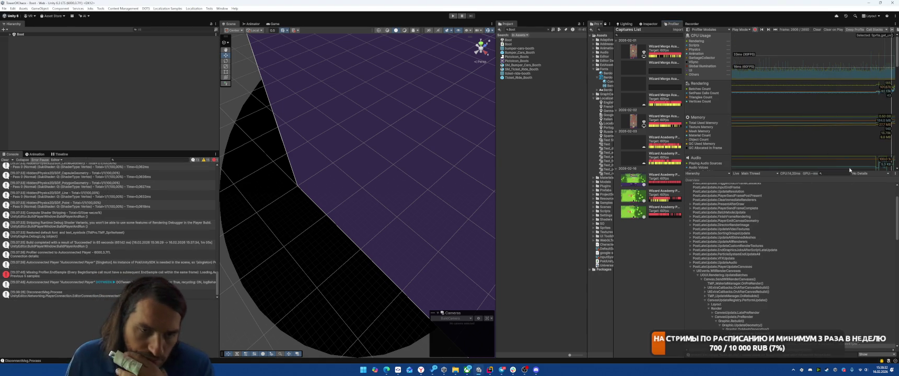
Widen the Profiler panel, select PlayerLoop and move the inspected frame to 2486.
{"action": "left_click_drag", "start_coordinate": [587, 147], "coordinate": [450, 143]}
{"action": "left_click_drag", "start_coordinate": [613, 112], "coordinate": [470, 112]}
{"action": "scroll", "coordinate": [821, 198], "scroll_direction": "up", "scroll_amount": 3}
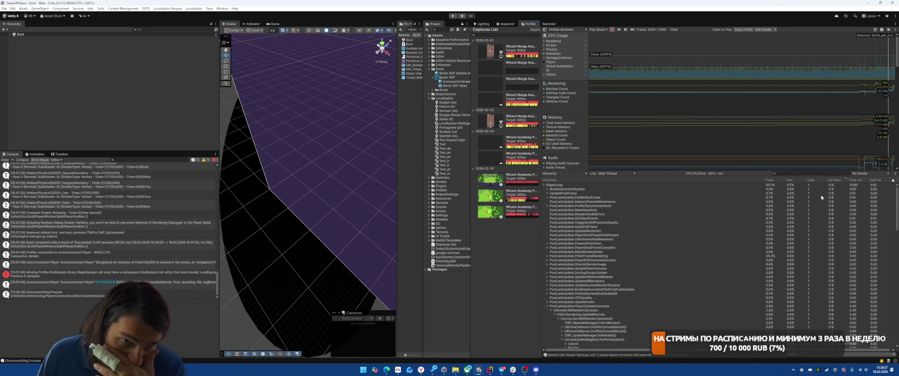
{"action": "left_click", "coordinate": [573, 185]}
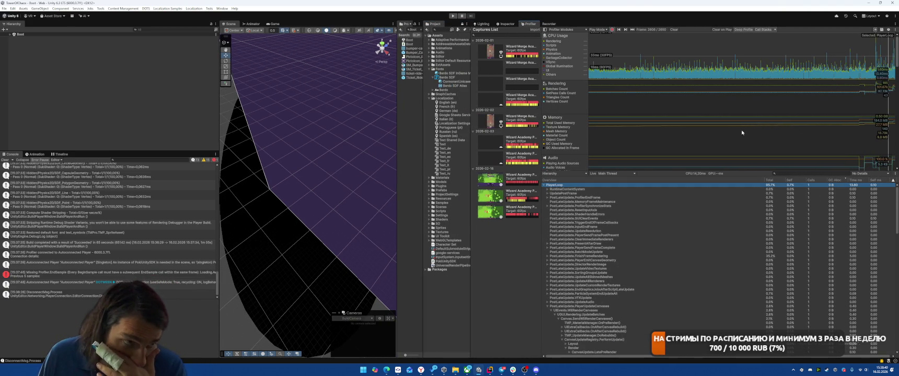
{"action": "scroll", "coordinate": [740, 133], "scroll_direction": "down", "scroll_amount": 3}
{"action": "mouse_move", "coordinate": [827, 74]}
{"action": "left_mouse_down"}
{"action": "mouse_move", "coordinate": [866, 74]}
{"action": "mouse_move", "coordinate": [857, 74]}
{"action": "left_mouse_up"}
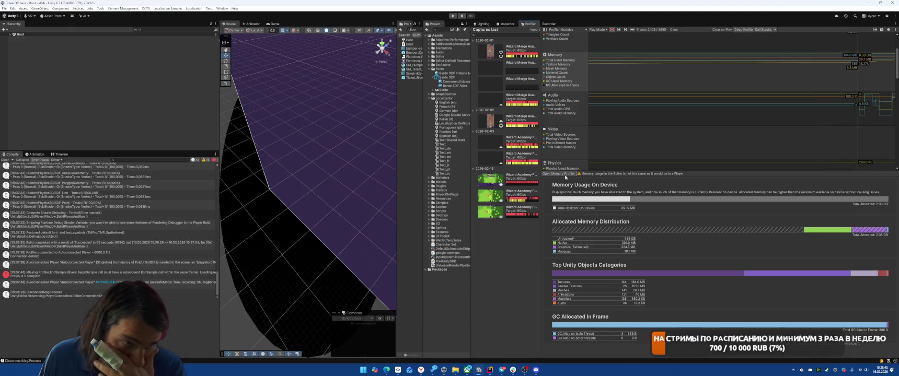
Open the Memory Profiler, target the desktop player and take a memory snapshot.
{"action": "left_click", "coordinate": [563, 174]}
{"action": "left_click", "coordinate": [141, 20]}
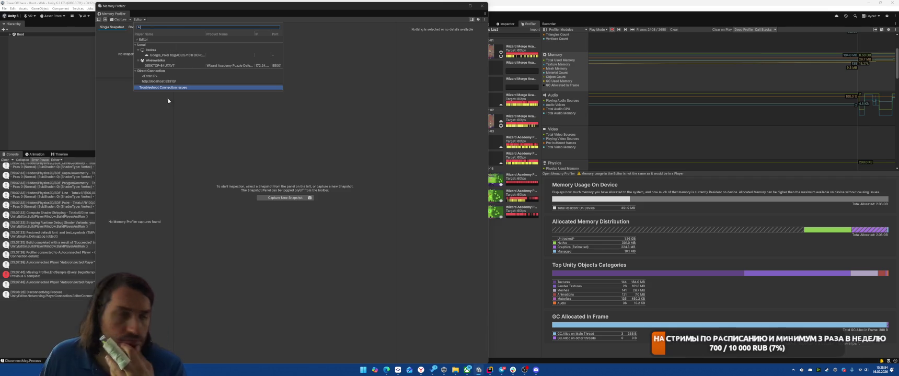
{"action": "left_click", "coordinate": [161, 65]}
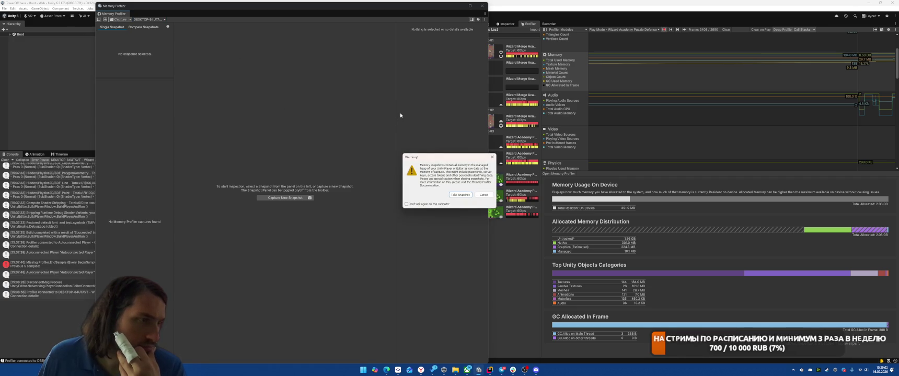
{"action": "left_click", "coordinate": [460, 195]}
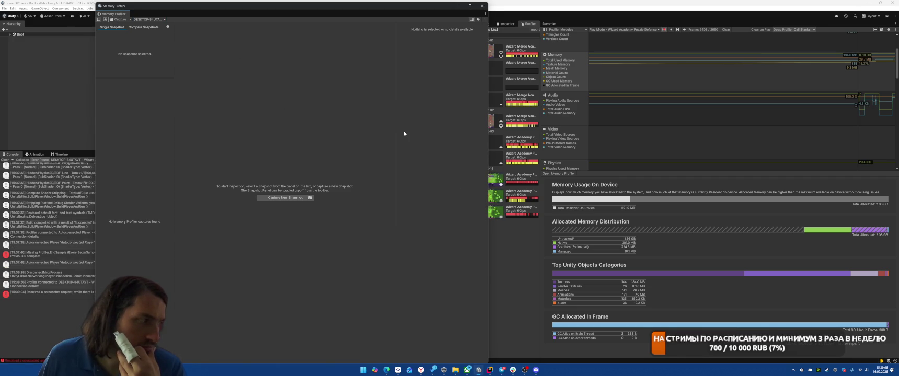
Move the Memory Profiler window aside and capture another confirmed memory snapshot.
{"action": "mouse_move", "coordinate": [230, 6]}
{"action": "left_mouse_down"}
{"action": "mouse_move", "coordinate": [359, 15]}
{"action": "mouse_move", "coordinate": [267, 12]}
{"action": "left_mouse_up"}
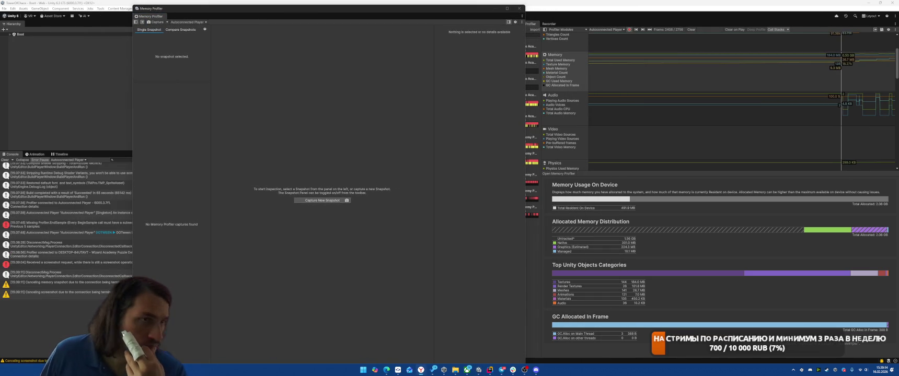
{"action": "left_click", "coordinate": [324, 201]}
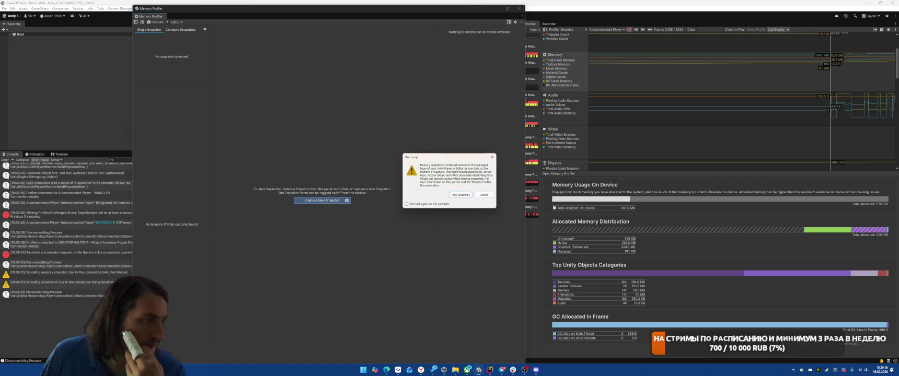
{"action": "left_click", "coordinate": [459, 195]}
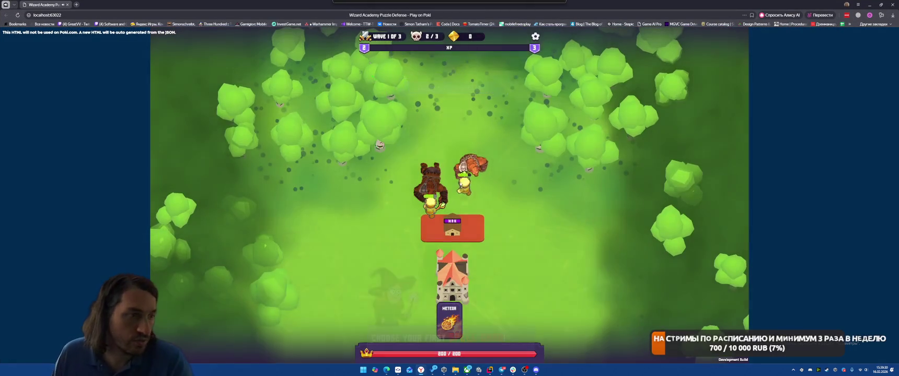
Cast the Meteor on the enemies, buy two gem slots and place the faculty tower.
{"action": "mouse_move", "coordinate": [446, 303]}
{"action": "left_mouse_down"}
{"action": "mouse_move", "coordinate": [428, 181]}
{"action": "mouse_move", "coordinate": [433, 167]}
{"action": "left_mouse_up"}
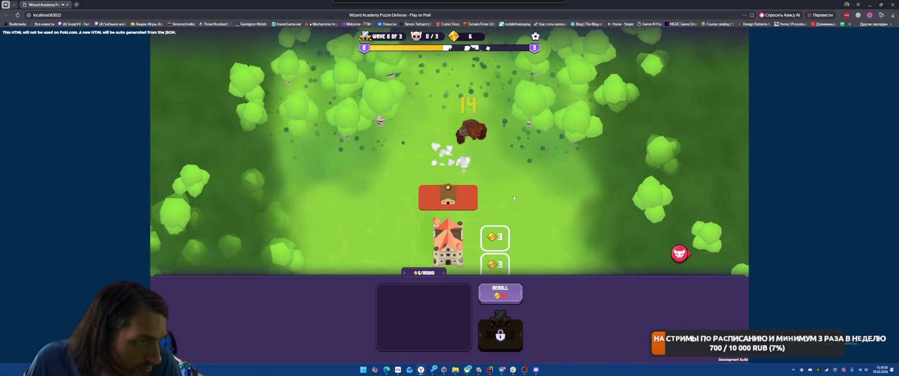
{"action": "left_click", "coordinate": [491, 190]}
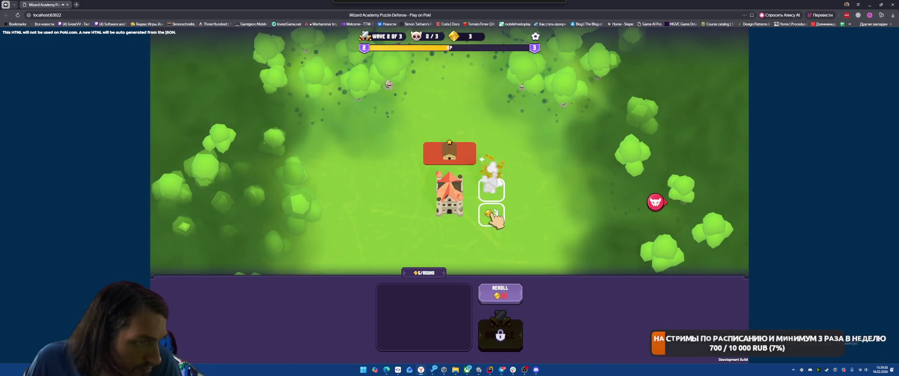
{"action": "left_click", "coordinate": [491, 214]}
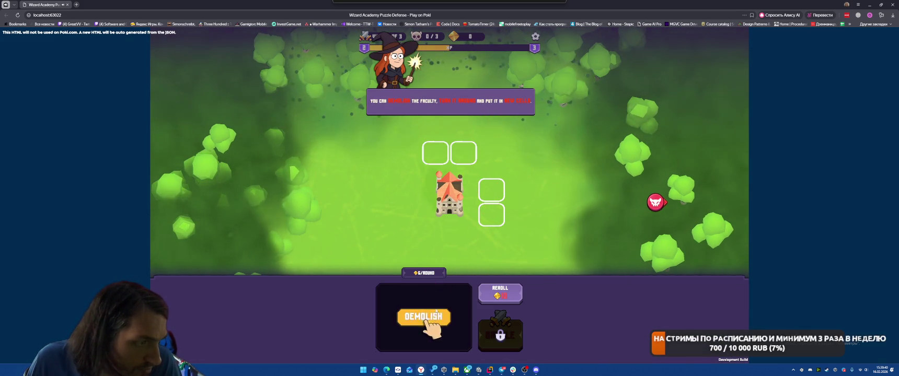
{"action": "left_click_drag", "start_coordinate": [400, 309], "coordinate": [501, 188]}
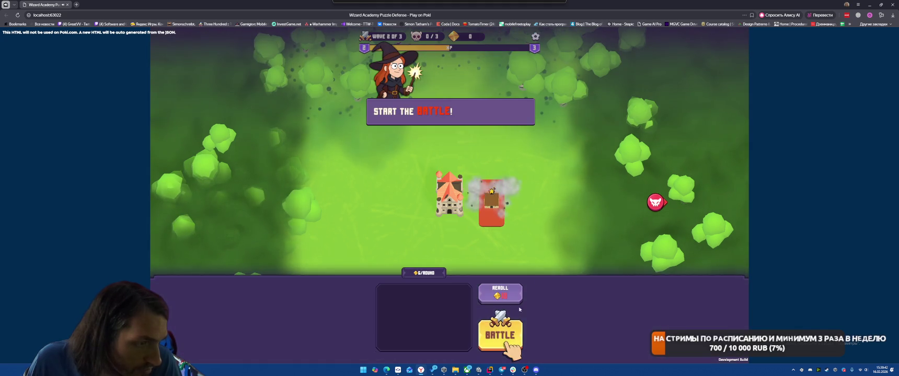
{"action": "left_click", "coordinate": [500, 342]}
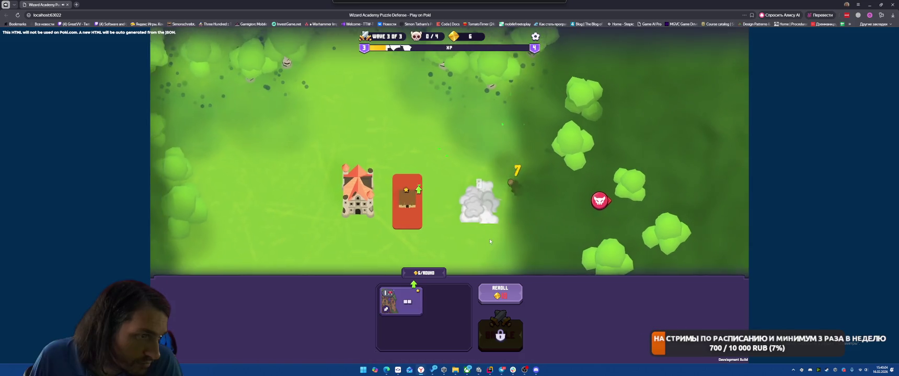
Merge the shop card into the red tower, start the battle and return to Unity.
{"action": "left_click_drag", "start_coordinate": [400, 314], "coordinate": [491, 203]}
{"action": "left_click", "coordinate": [500, 335]}
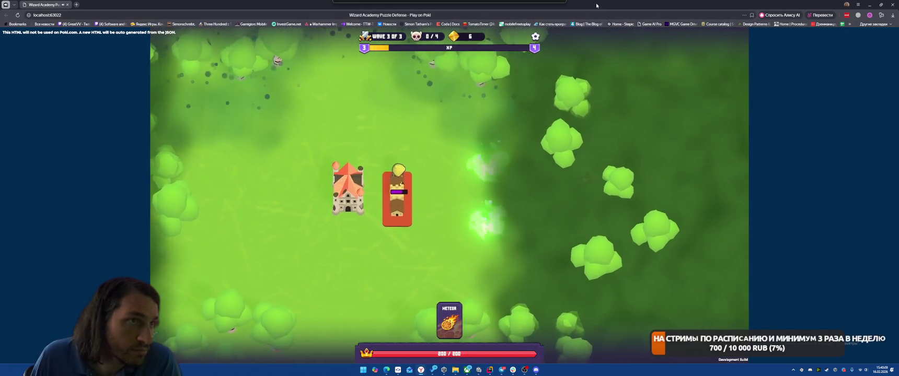
{"action": "key", "text": "alt+Tab"}
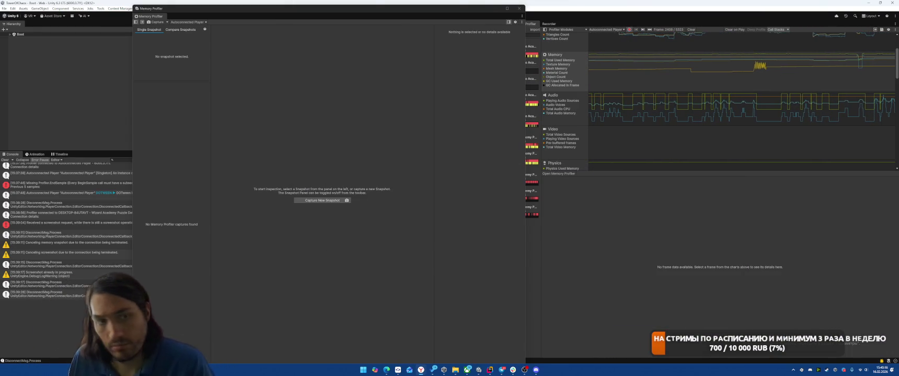
Compare memory values at frames around 4438 and the latest frame near 5290.
{"action": "left_click", "coordinate": [883, 67]}
{"action": "left_click", "coordinate": [884, 67]}
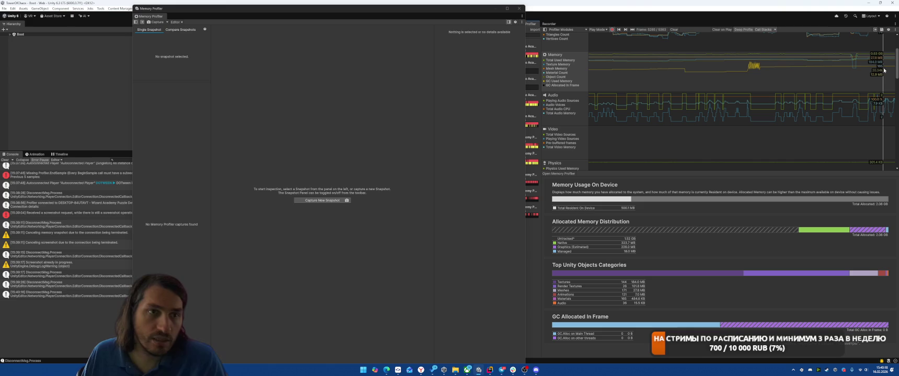
{"action": "left_click", "coordinate": [753, 67]}
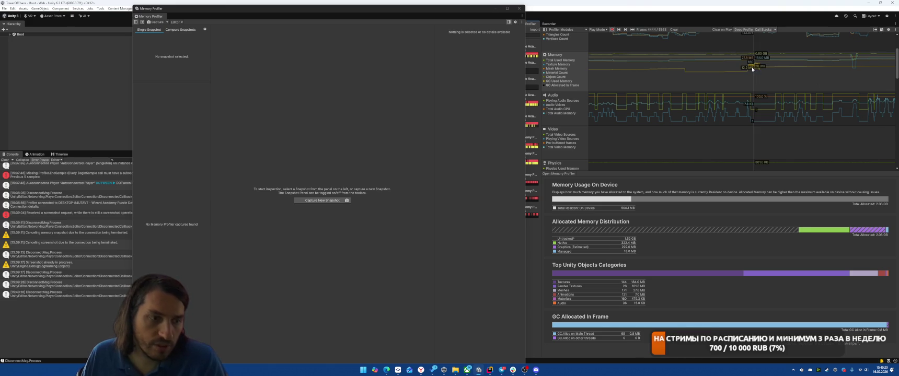
{"action": "left_click_drag", "start_coordinate": [753, 67], "coordinate": [754, 67]}
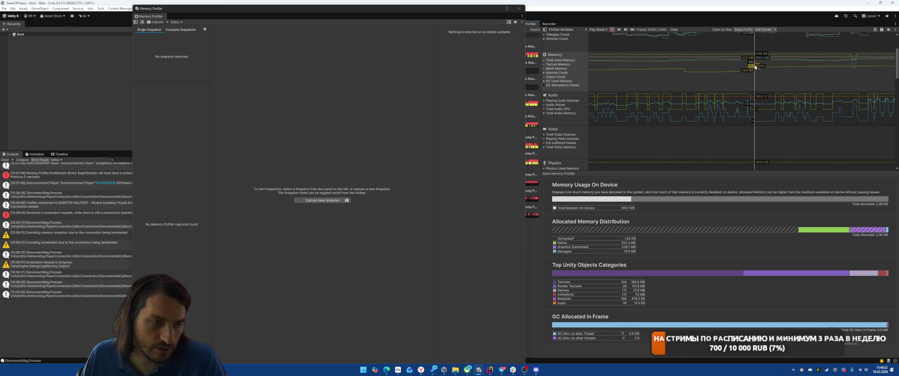
{"action": "left_click", "coordinate": [883, 67]}
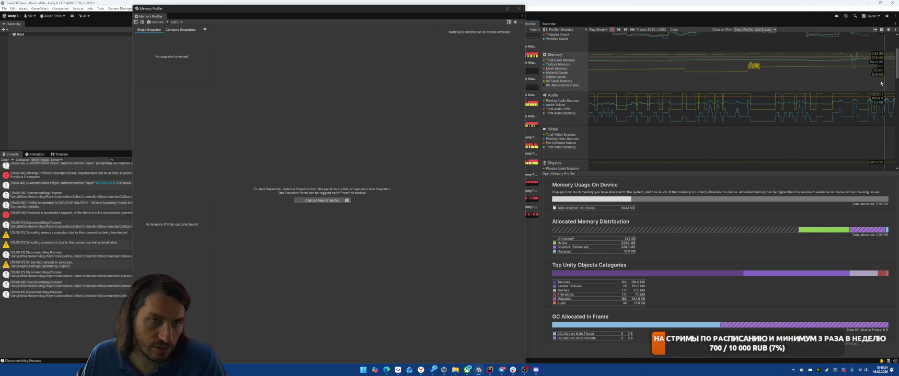
{"action": "scroll", "coordinate": [879, 84], "scroll_direction": "up", "scroll_amount": 3}
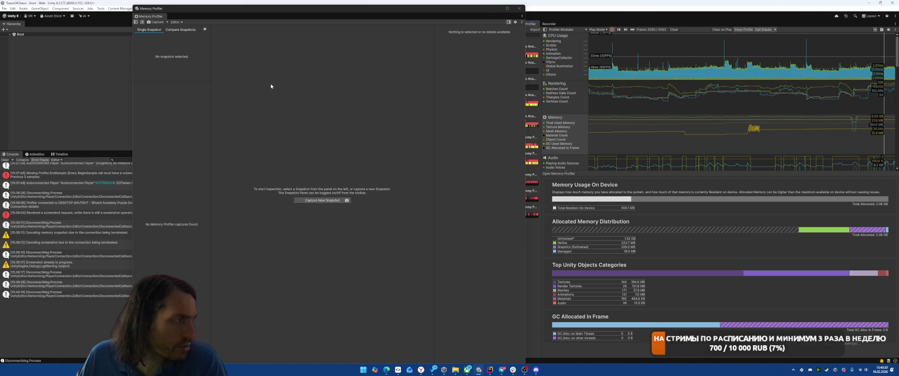
Check the available capture targets and show the CPU Usage breakdown for this frame.
{"action": "left_click", "coordinate": [183, 25]}
{"action": "left_click", "coordinate": [233, 29]}
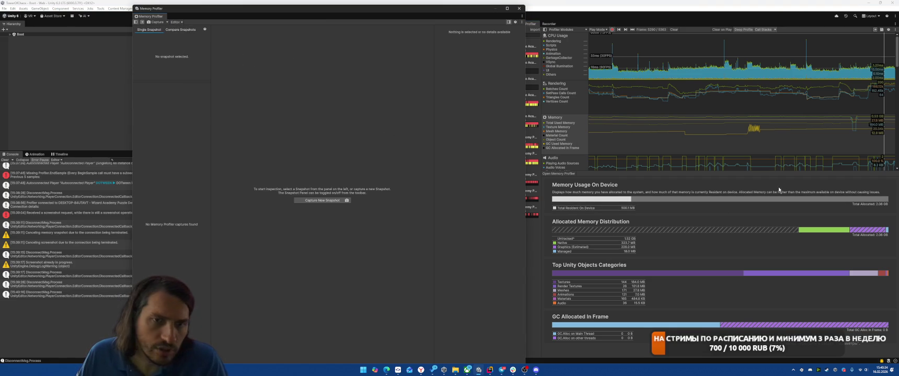
{"action": "left_click", "coordinate": [883, 70]}
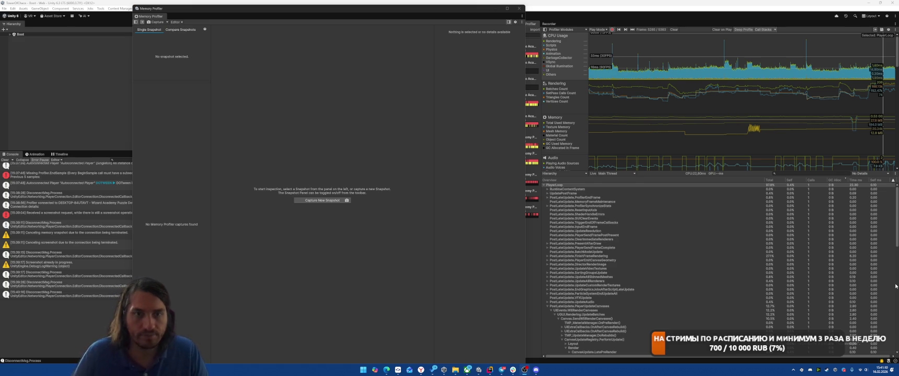
Step through the latest recorded frames in the CPU chart to compare timings.
{"action": "left_click", "coordinate": [890, 74]}
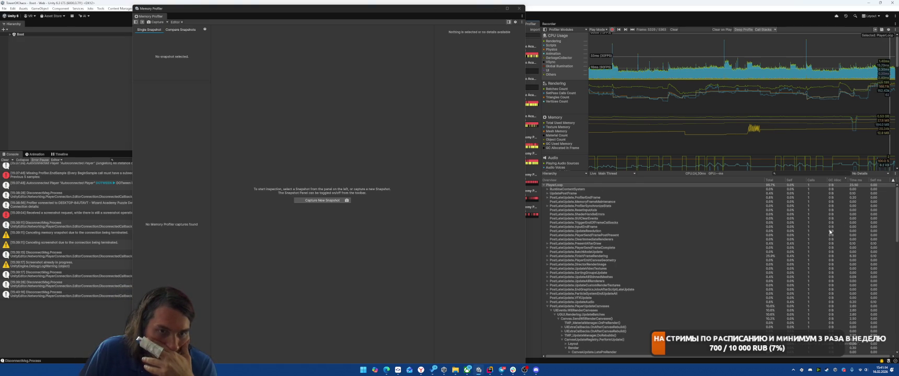
{"action": "left_click", "coordinate": [893, 63]}
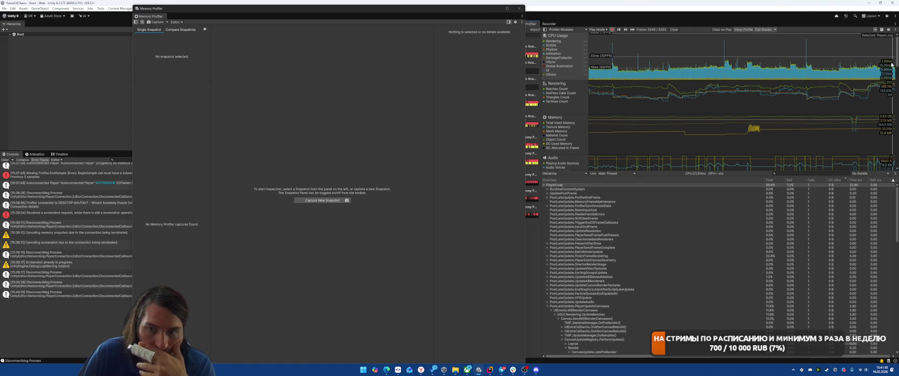
{"action": "left_click", "coordinate": [891, 64]}
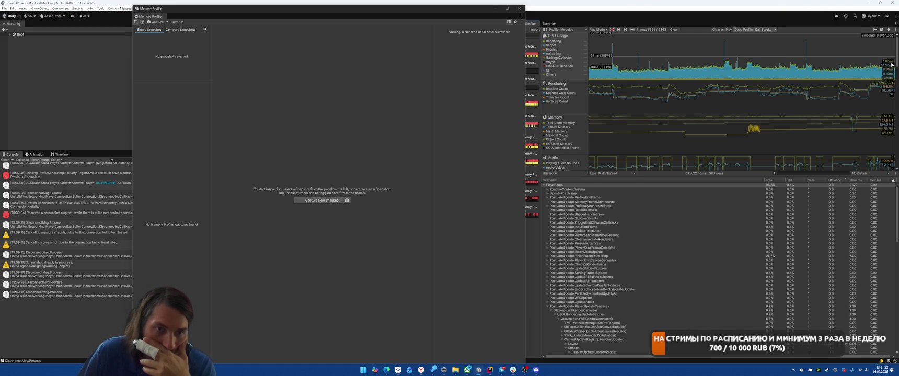
{"action": "left_click", "coordinate": [891, 64]}
{"action": "left_click", "coordinate": [893, 64]}
{"action": "left_click", "coordinate": [892, 64]}
{"action": "key", "text": "Left"}
{"action": "key", "text": "Left"}
{"action": "key", "text": "Left"}
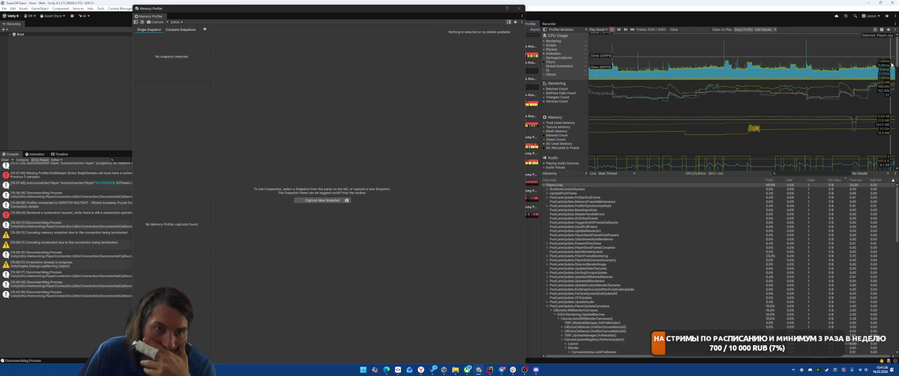
{"action": "key", "text": "Left"}
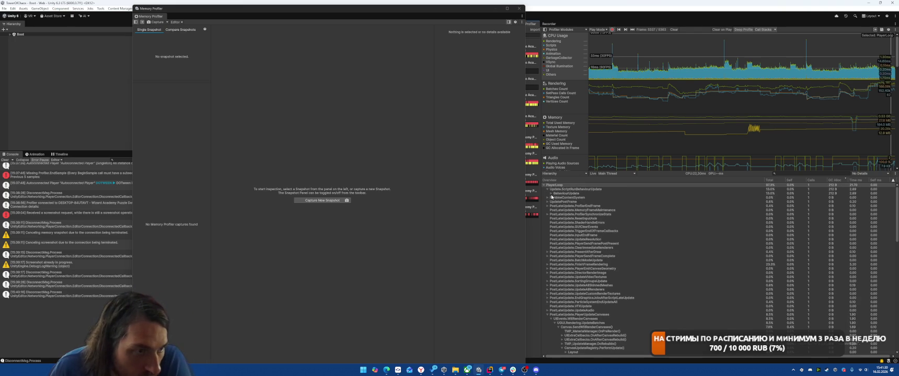
Expand BehaviourUpdate > EventSystem.Update > InputSystemUIInputModule.Process down to Physics.RaycastAll.
{"action": "left_click", "coordinate": [547, 189]}
{"action": "left_click", "coordinate": [551, 193]}
{"action": "left_click", "coordinate": [555, 197]}
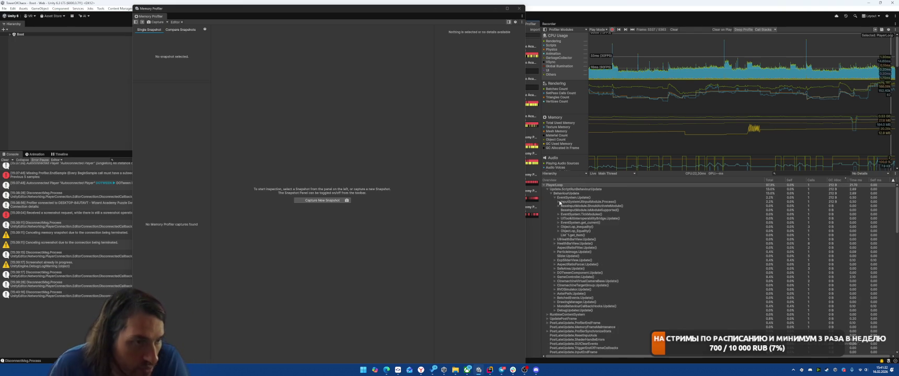
{"action": "left_click", "coordinate": [557, 201], "text": "alt"}
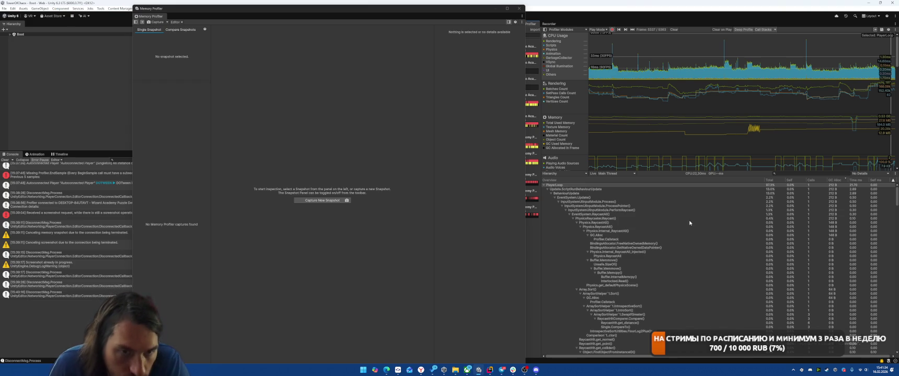
{"action": "left_click", "coordinate": [579, 227]}
{"action": "left_click", "coordinate": [595, 225]}
{"action": "left_click", "coordinate": [580, 227]}
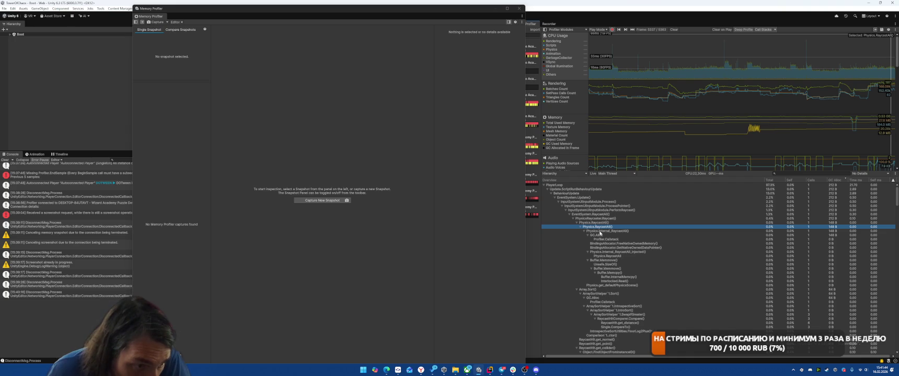
Review the expanded call tree, then close the Memory Profiler window.
{"action": "scroll", "coordinate": [672, 250], "scroll_direction": "down", "scroll_amount": 3}
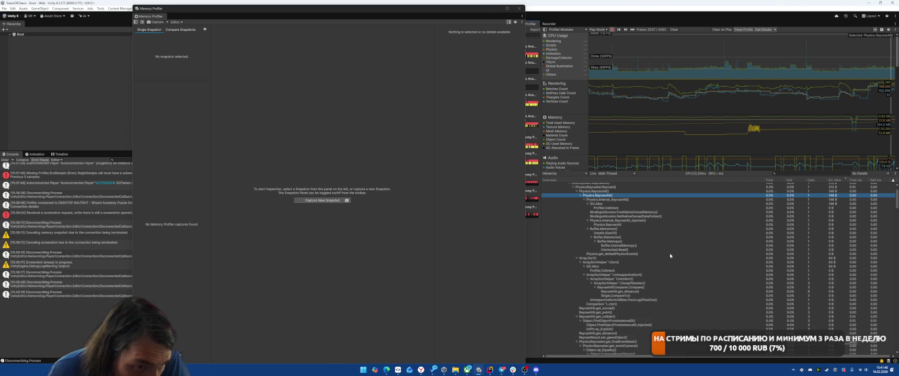
{"action": "scroll", "coordinate": [669, 253], "scroll_direction": "down", "scroll_amount": 9}
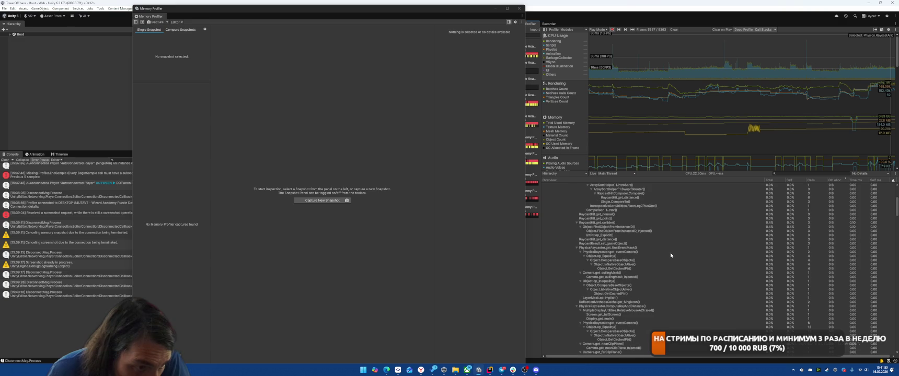
{"action": "scroll", "coordinate": [671, 255], "scroll_direction": "up", "scroll_amount": 12}
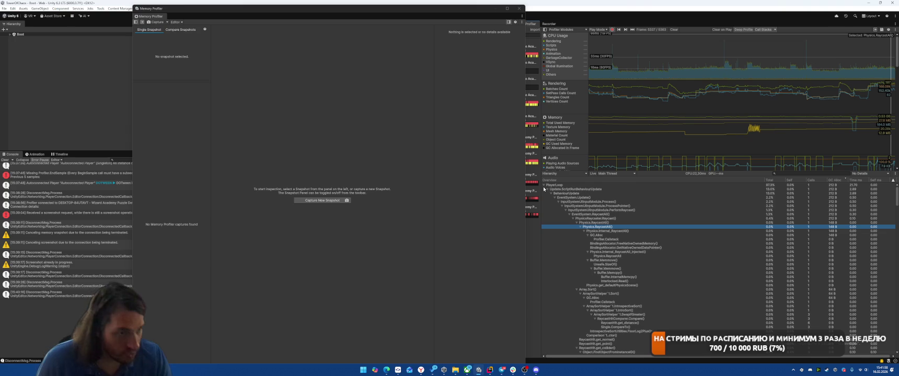
{"action": "key", "text": "alt+F4"}
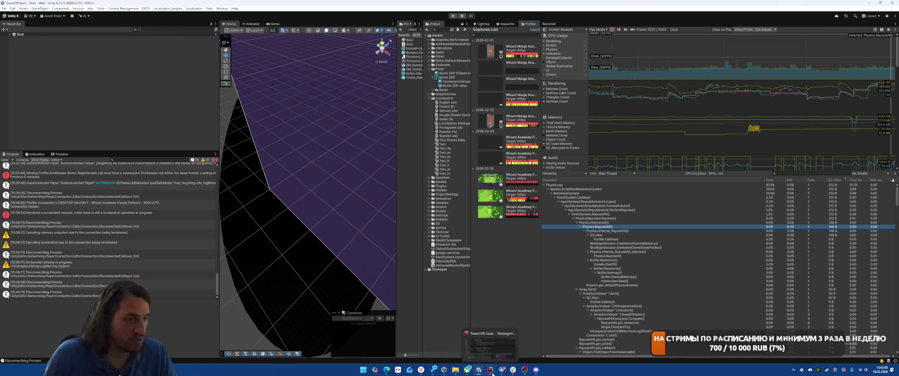
Search Everywhere for FacultyView and open FacultyButton.cs at that field.
{"action": "key", "text": "alt+Tab"}
{"action": "key", "text": "shift"}
{"action": "key", "text": "shift"}
{"action": "type", "text": "Damag"}
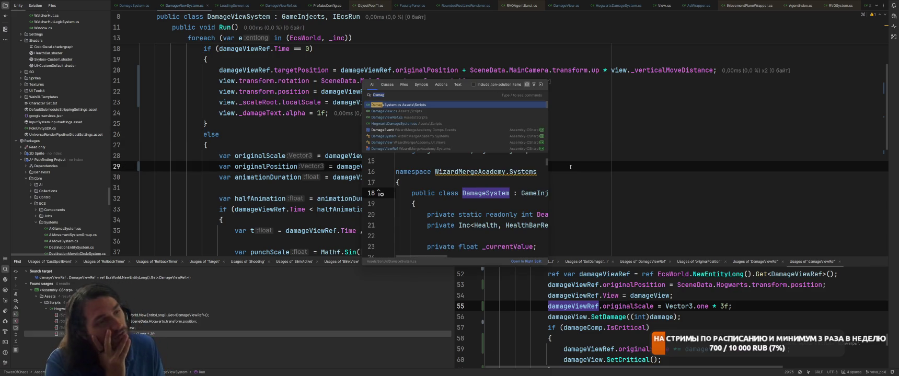
{"action": "key", "text": "BackSpace"}
{"action": "key", "text": "BackSpace"}
{"action": "key", "text": "BackSpace"}
{"action": "type", "text": "Facu"}
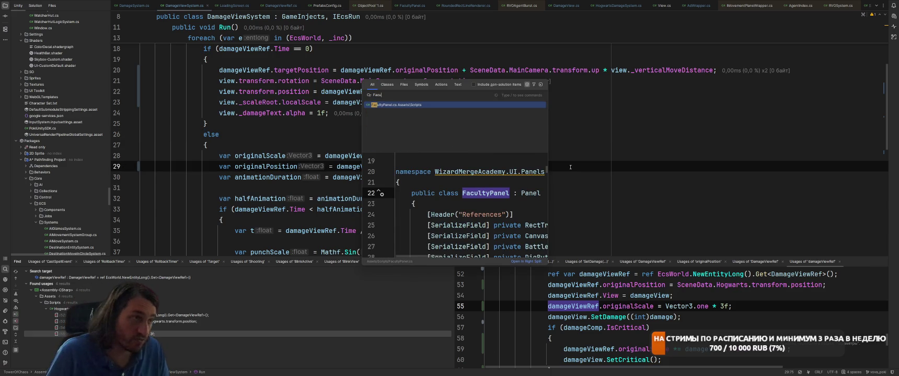
{"action": "type", "text": "ltyView"}
{"action": "key", "text": "Return"}
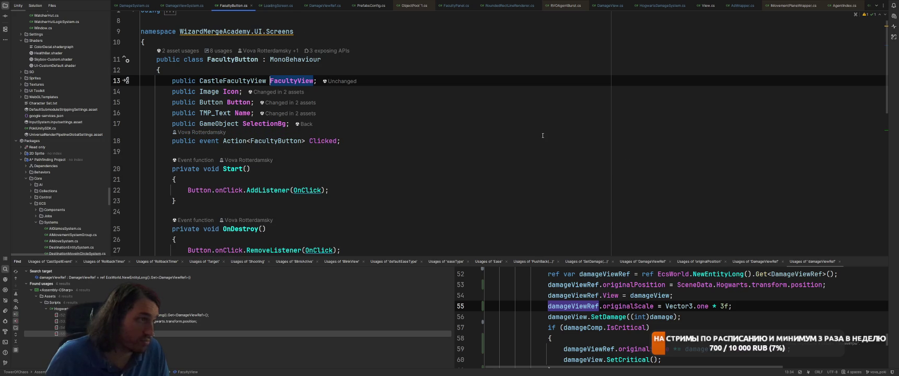
Scroll through FacultyButton.cs and go to the Clicked event declaration.
{"action": "scroll", "coordinate": [542, 135], "scroll_direction": "down", "scroll_amount": 10}
{"action": "scroll", "coordinate": [544, 145], "scroll_direction": "up", "scroll_amount": 6}
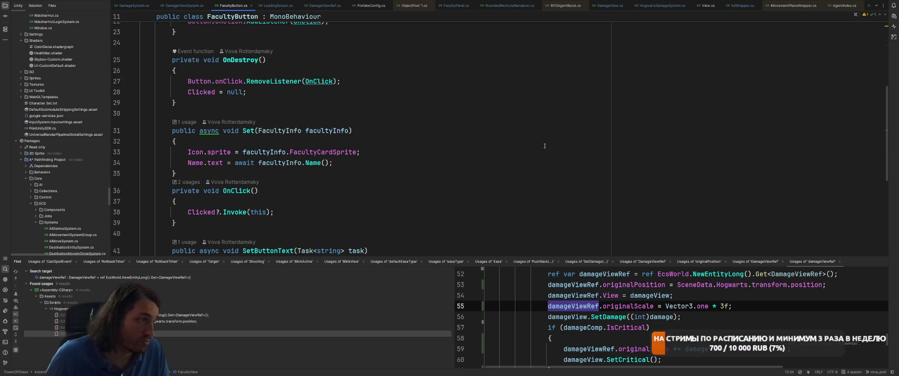
{"action": "scroll", "coordinate": [543, 146], "scroll_direction": "up", "scroll_amount": 7}
{"action": "left_click", "coordinate": [544, 146]}
Look up 'Drag' symbols, dismiss the search and move to the Button field line.
{"action": "key", "text": "ctrl+t"}
{"action": "type", "text": "Drag"}
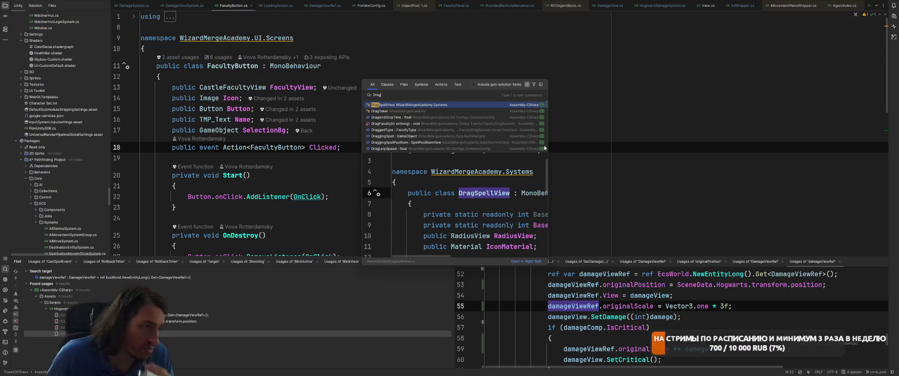
{"action": "key", "text": "alt"}
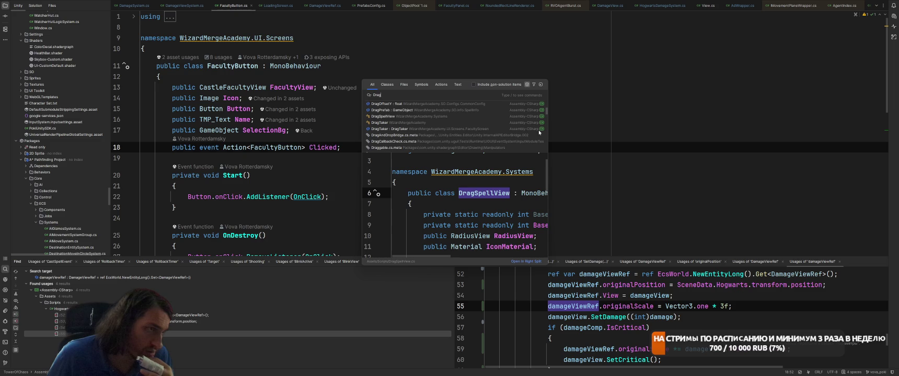
{"action": "key", "text": "Escape"}
{"action": "key", "text": "Up"}
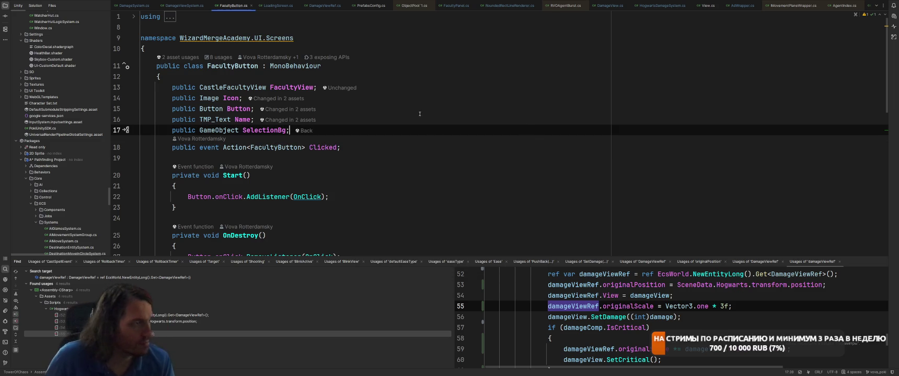
{"action": "left_click", "coordinate": [417, 113]}
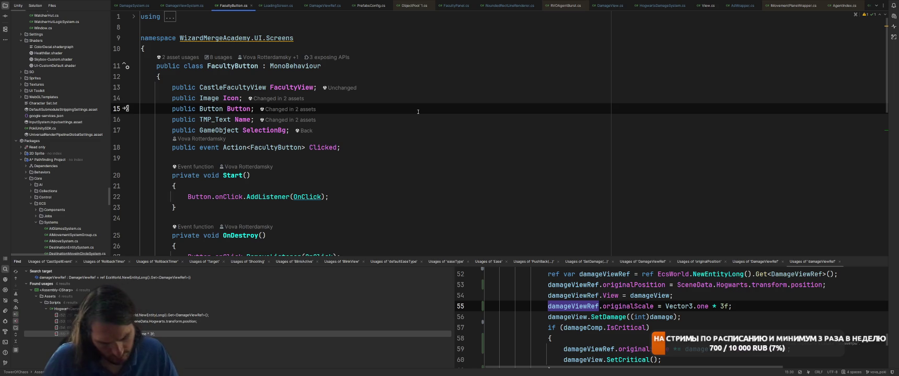
{"action": "key", "text": "ctrl+shift+f"}
Search files for 'OnPointerDown' and change the search folder to Scripts.
{"action": "type", "text": "OnPointer"}
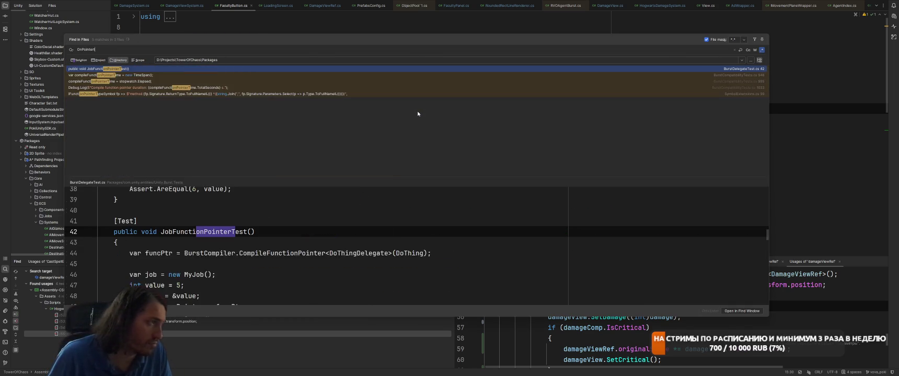
{"action": "type", "text": "Down"}
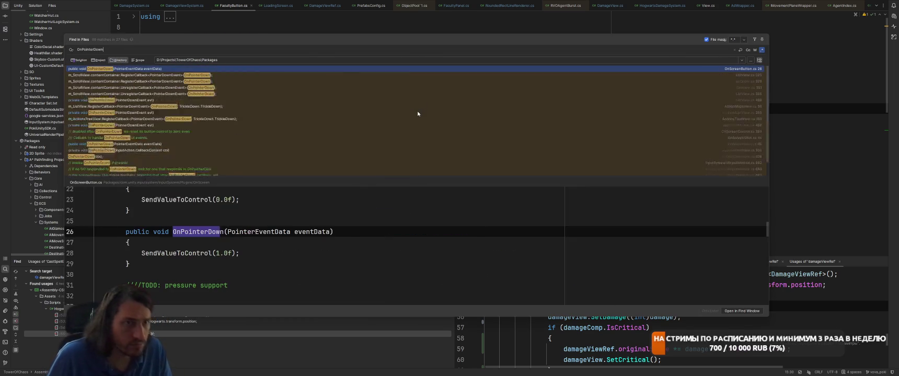
{"action": "double_click", "coordinate": [204, 60]}
{"action": "type", "text": "sCRIPTS"}
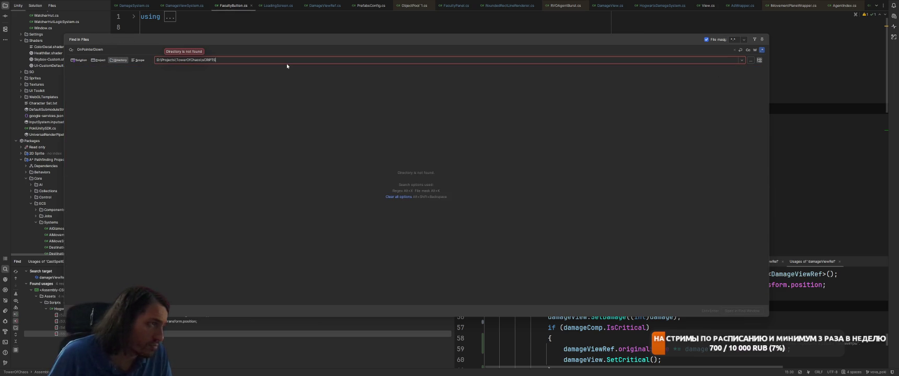
{"action": "key", "text": "BackSpace"}
{"action": "key", "text": "BackSpace"}
{"action": "key", "text": "BackSpace"}
{"action": "type", "text": "Script"}
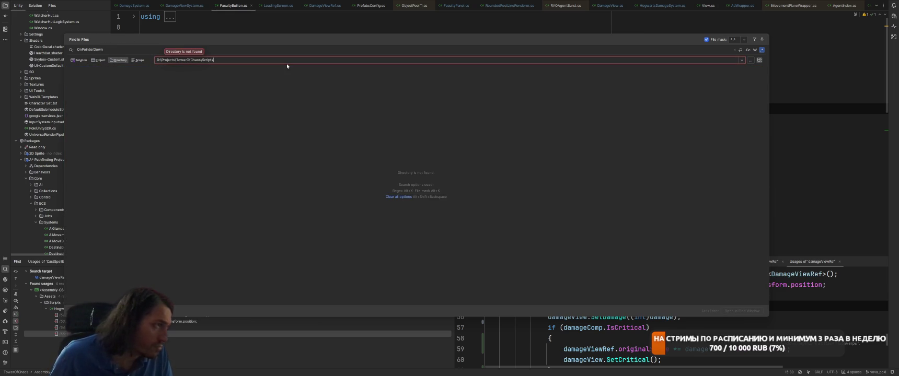
Shorten the query to 'OnPointer' and set the path to D:\Projects\TowerOfChaos\Assets\Scripts.
{"action": "left_click", "coordinate": [115, 49]}
{"action": "key", "text": "BackSpace"}
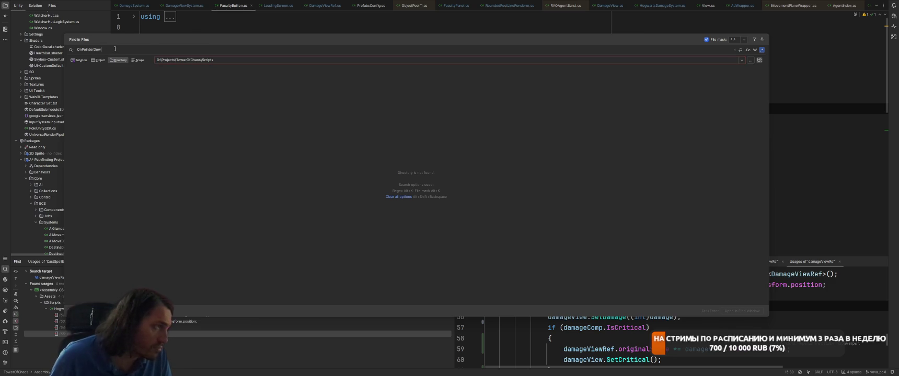
{"action": "left_click", "coordinate": [258, 61]}
{"action": "key", "text": "Left"}
{"action": "key", "text": "Left"}
{"action": "key", "text": "Left"}
{"action": "type", "text": "Assets"}
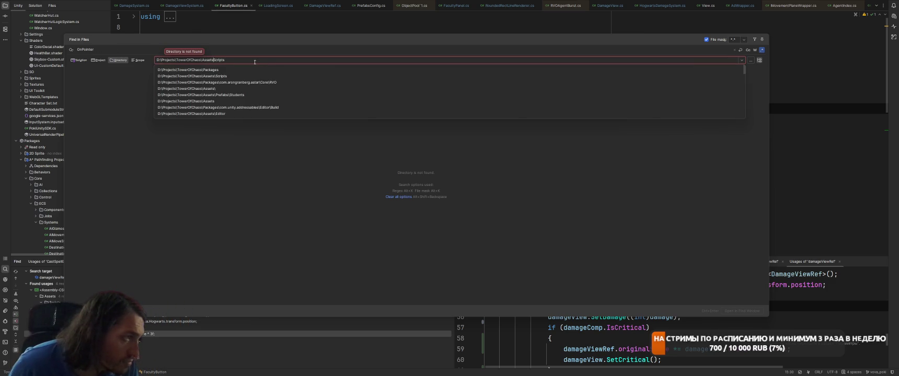
{"action": "type", "text": "\\"}
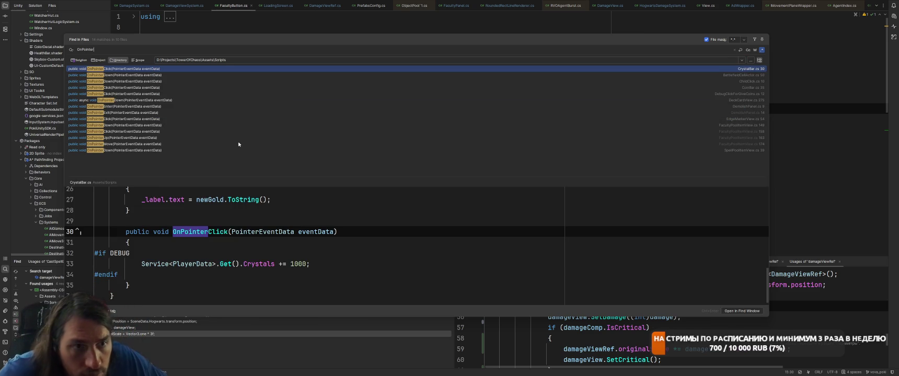
Preview the ChildClick, BattlefieldCellActor, EdgeMarkerView and FacultyPoolItemView OnPointerDown matches.
{"action": "left_click", "coordinate": [534, 81]}
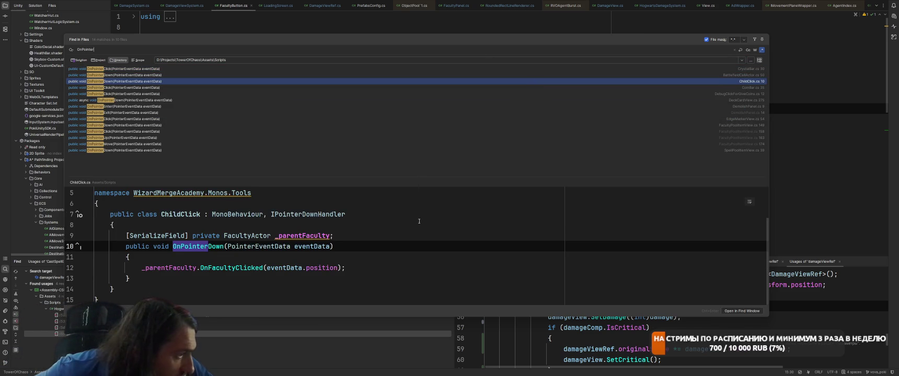
{"action": "scroll", "coordinate": [419, 221], "scroll_direction": "up", "scroll_amount": 1}
{"action": "scroll", "coordinate": [366, 262], "scroll_direction": "down", "scroll_amount": 1}
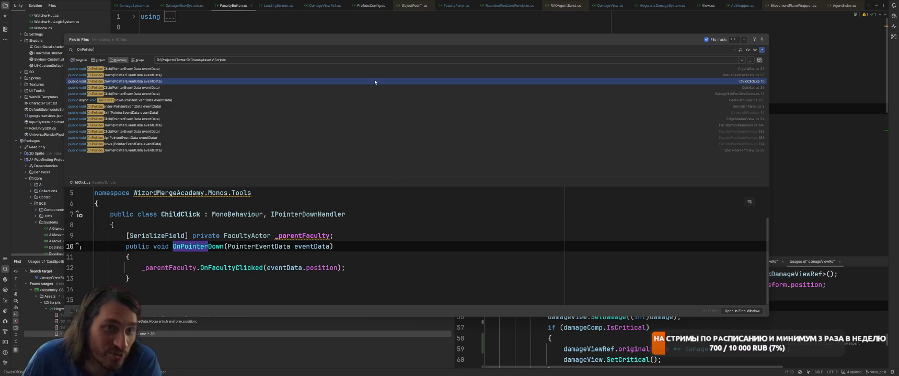
{"action": "key", "text": "Up"}
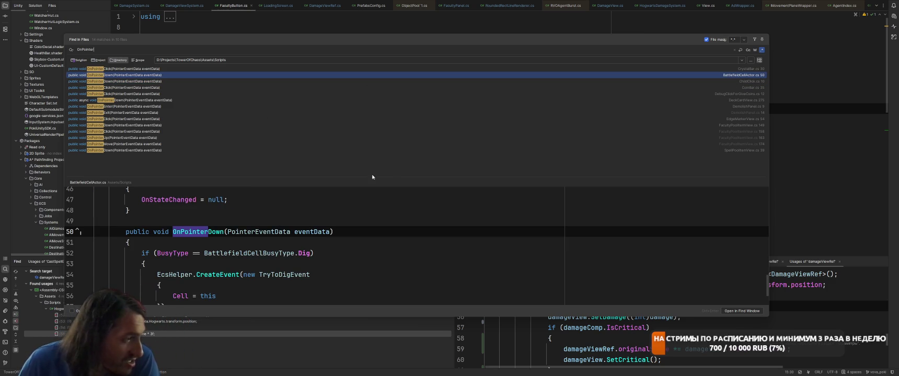
{"action": "scroll", "coordinate": [366, 240], "scroll_direction": "down", "scroll_amount": 2}
{"action": "scroll", "coordinate": [366, 240], "scroll_direction": "up", "scroll_amount": 4}
{"action": "left_click", "coordinate": [460, 120]}
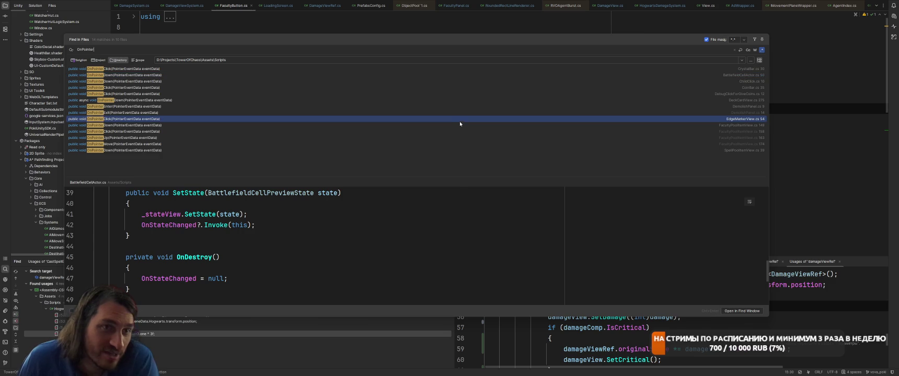
{"action": "left_click", "coordinate": [462, 125]}
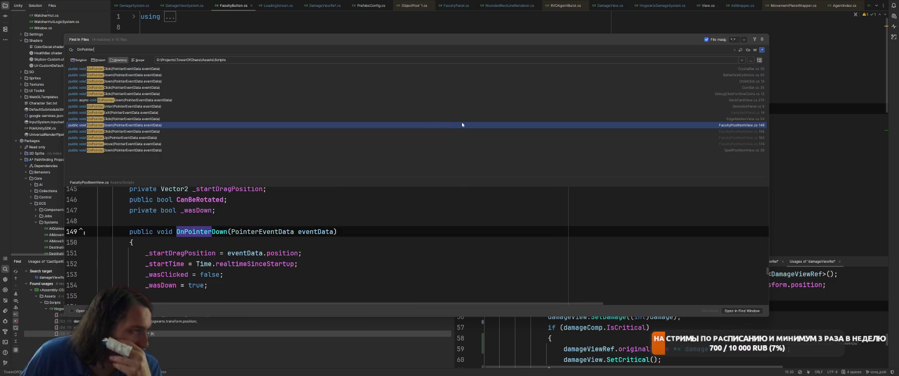
Preview the OnPointerUp, EdgeMarkerView OnPointerClick, DemolishPanel OnPointerExit and DeckCardView handlers.
{"action": "key", "text": "Down"}
{"action": "key", "text": "Down"}
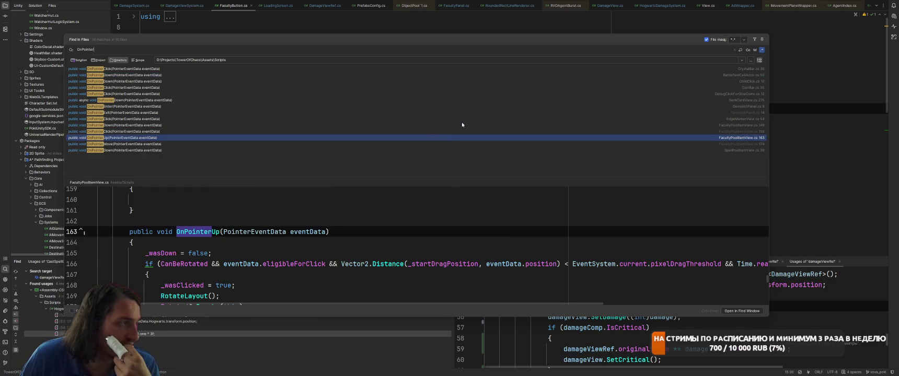
{"action": "key", "text": "Down"}
{"action": "key", "text": "Down"}
{"action": "key", "text": "Up"}
{"action": "key", "text": "Up"}
{"action": "key", "text": "Up"}
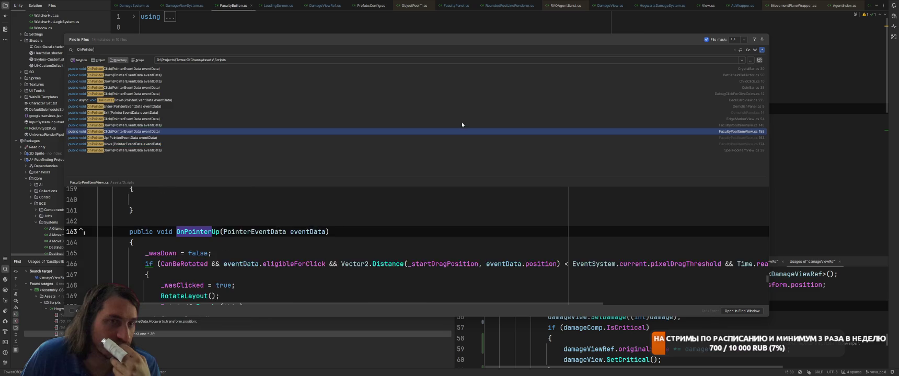
{"action": "key", "text": "Up"}
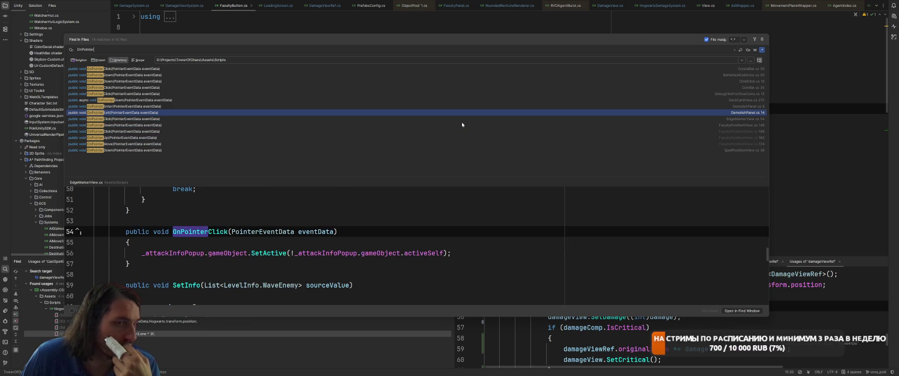
{"action": "key", "text": "Down"}
{"action": "key", "text": "Up"}
{"action": "key", "text": "Up"}
{"action": "key", "text": "Up"}
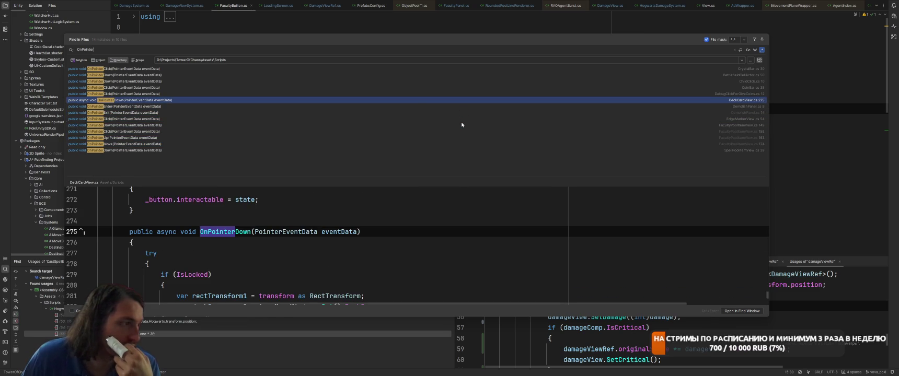
Recheck the BattlefieldCellActor and ChildClick OnPointerDown handlers, then close the results.
{"action": "scroll", "coordinate": [410, 280], "scroll_direction": "down", "scroll_amount": 3}
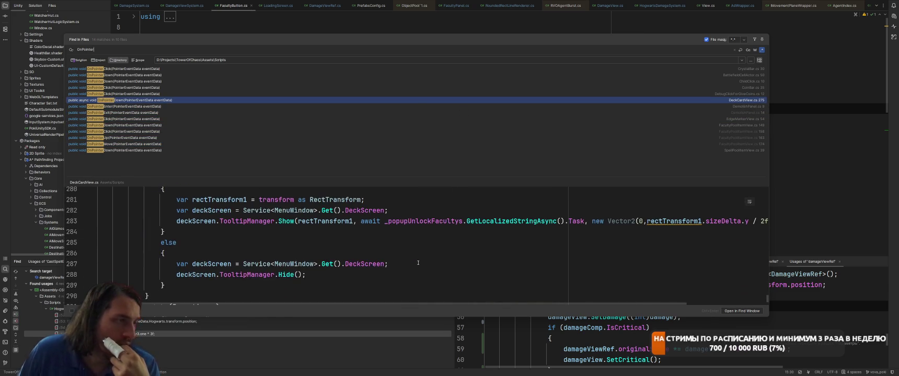
{"action": "scroll", "coordinate": [411, 261], "scroll_direction": "up", "scroll_amount": 5}
{"action": "key", "text": "Up"}
{"action": "key", "text": "Up"}
{"action": "key", "text": "Up"}
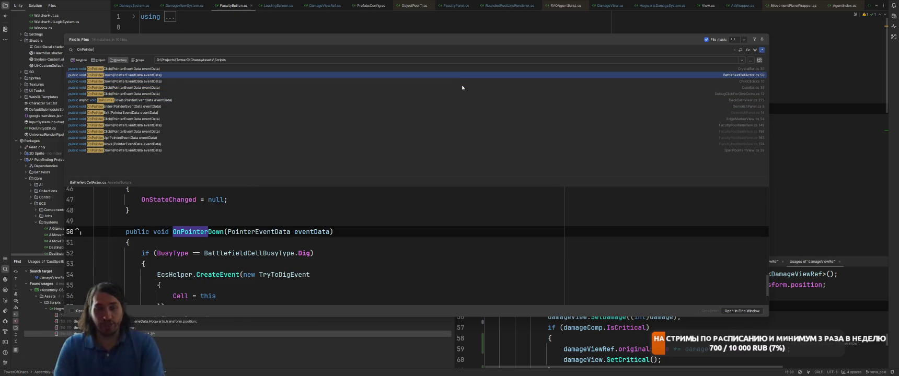
{"action": "key", "text": "Down"}
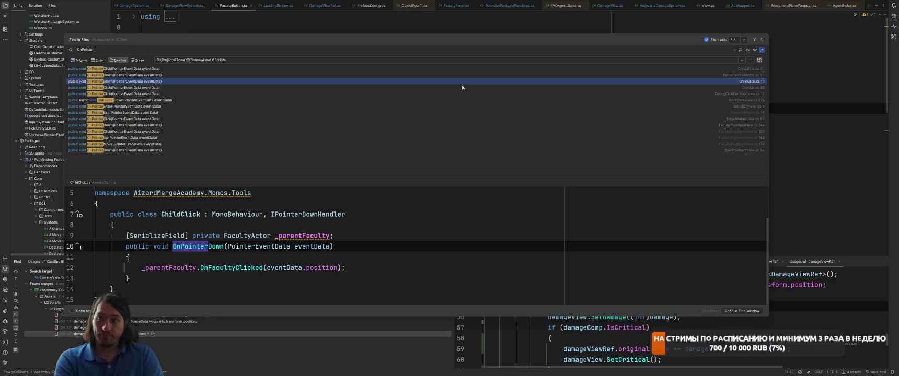
{"action": "key", "text": "Escape"}
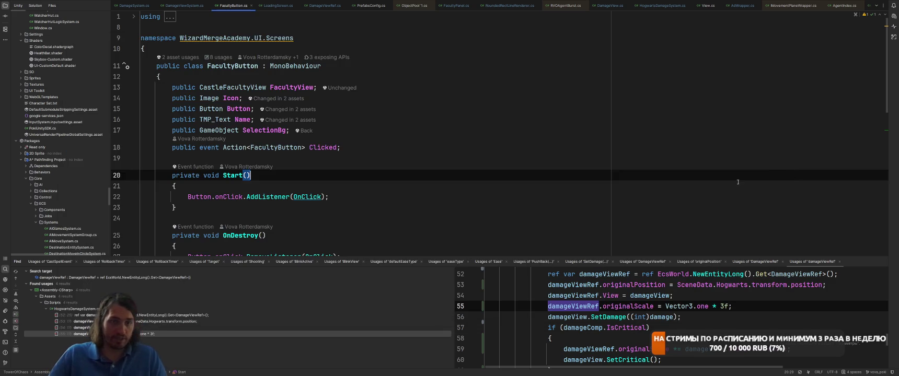
Open GameController.cs and move PushBackSystem into its own file.
{"action": "key", "text": "shift"}
{"action": "key", "text": "shift"}
{"action": "type", "text": "Drag"}
{"action": "key", "text": "BackSpace"}
{"action": "key", "text": "BackSpace"}
{"action": "key", "text": "BackSpace"}
{"action": "type", "text": "Game"}
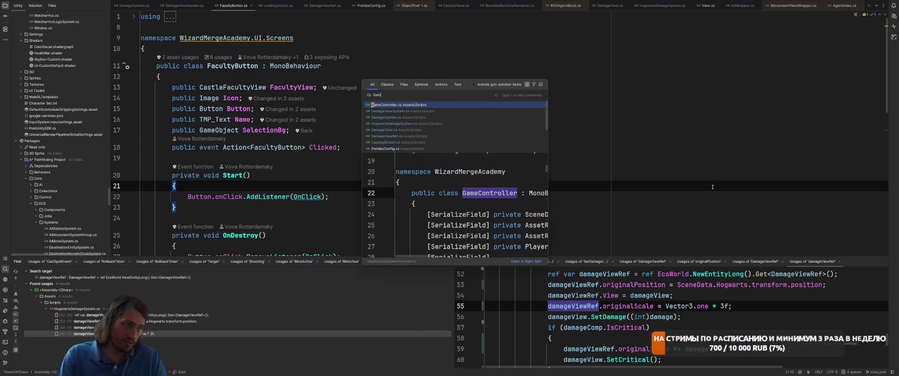
{"action": "key", "text": "Return"}
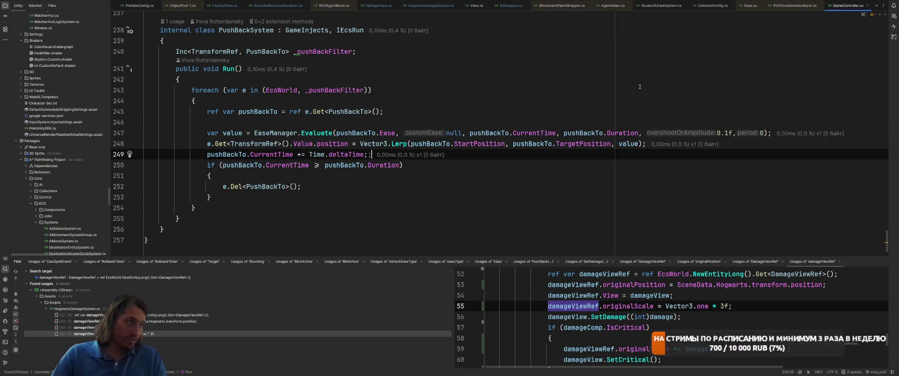
{"action": "key", "text": "alt+Down"}
{"action": "key", "text": "alt+Down"}
{"action": "key", "text": "alt+Down"}
{"action": "key", "text": "alt+Return"}
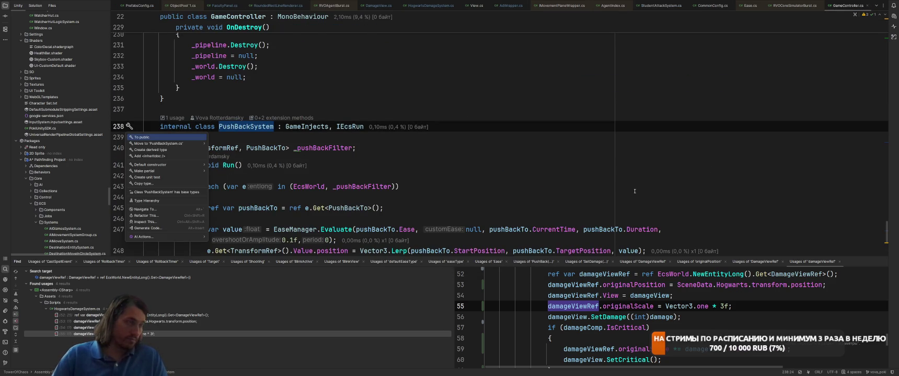
{"action": "key", "text": "Return"}
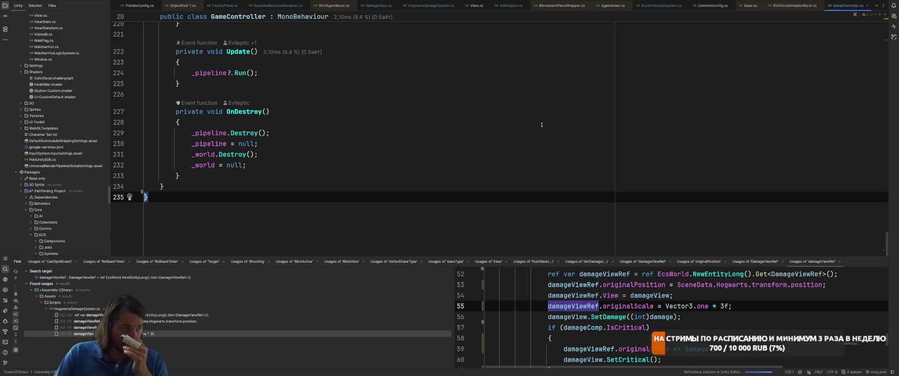
Add .Add(new ClickOnFacultySystem()) after the CatapultShootingSystem line.
{"action": "scroll", "coordinate": [541, 125], "scroll_direction": "up", "scroll_amount": 20}
{"action": "scroll", "coordinate": [541, 125], "scroll_direction": "down", "scroll_amount": 15}
{"action": "scroll", "coordinate": [543, 123], "scroll_direction": "up", "scroll_amount": 18}
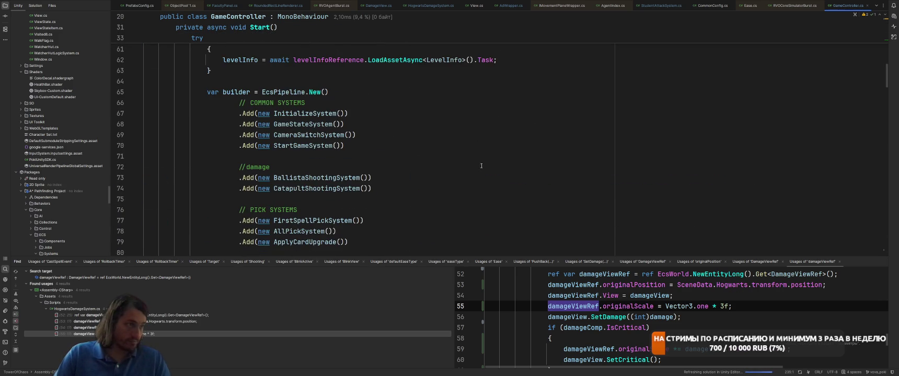
{"action": "left_click", "coordinate": [511, 183]}
{"action": "key", "text": "Return"}
{"action": "key", "text": "Return"}
{"action": "type", "text": ".Add(new"}
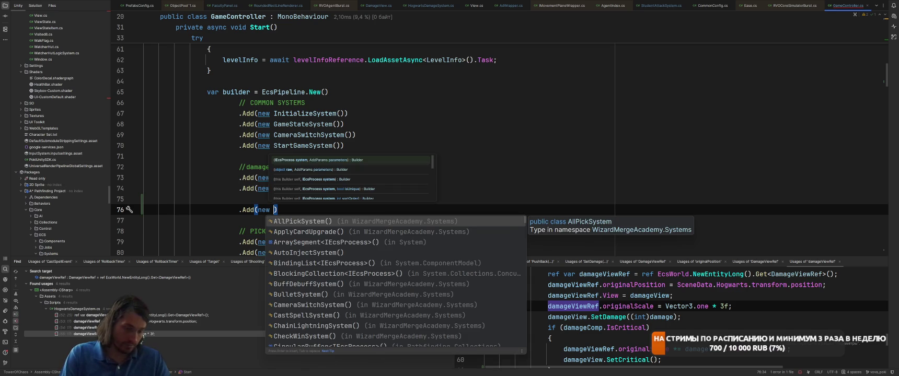
{"action": "type", "text": " ClickOnFaculty"}
{"action": "key", "text": "Return"}
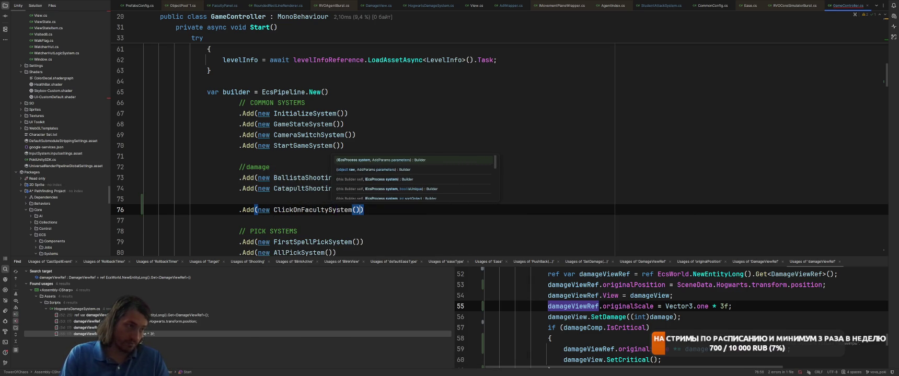
Remove the stray space from the class name and generate the missing ClickOnFacultySystem class.
{"action": "key", "text": "Left"}
{"action": "key", "text": "Left"}
{"action": "key", "text": "BackSpace"}
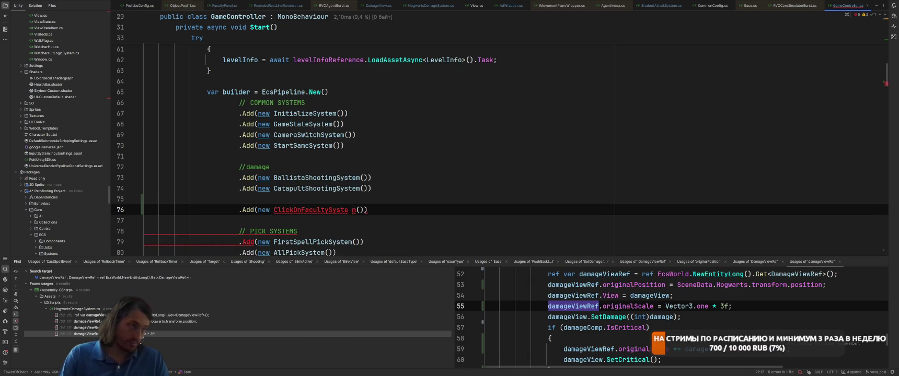
{"action": "key", "text": "alt+Return"}
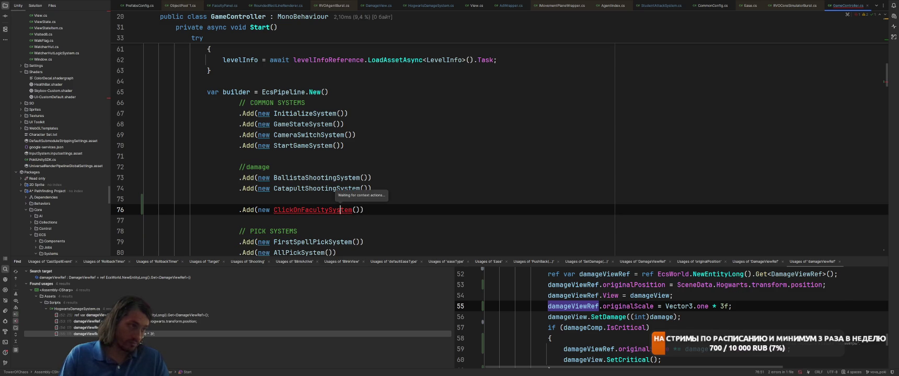
{"action": "key", "text": "Return"}
Add IERunGameInjects to ClickOnFacultySystem and generate an empty Run method.
{"action": "type", "text": "IEcs"}
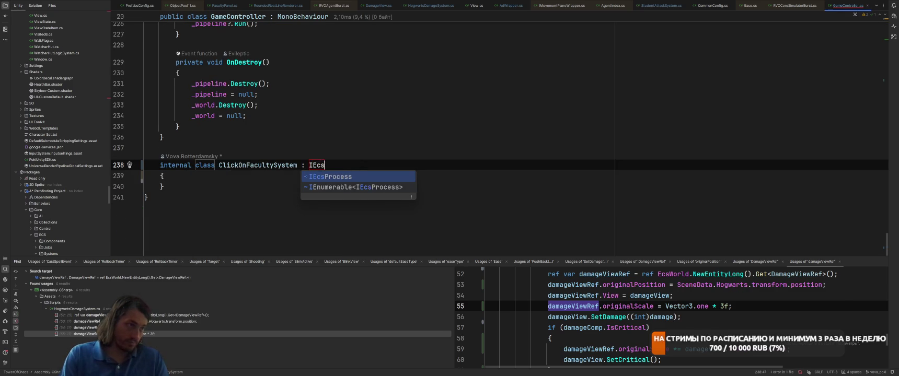
{"action": "type", "text": "Run"}
{"action": "type", "text": "GameInjects,"}
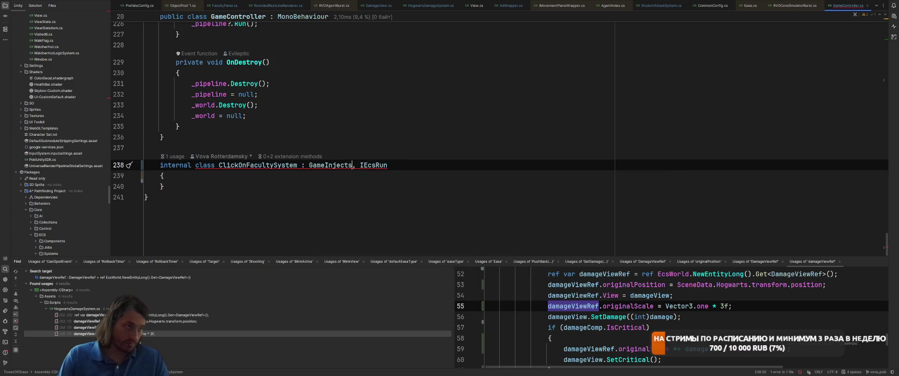
{"action": "key", "text": "alt+Return"}
{"action": "key", "text": "Return"}
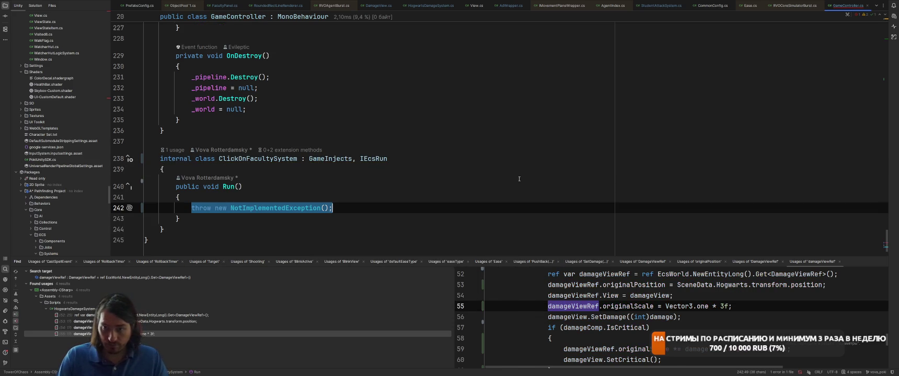
{"action": "key", "text": "BackSpace"}
Add a 'var ray' screen-to-ray line above the Physics check and delete the generated raycast loop.
{"action": "type", "text": "if (Ph"}
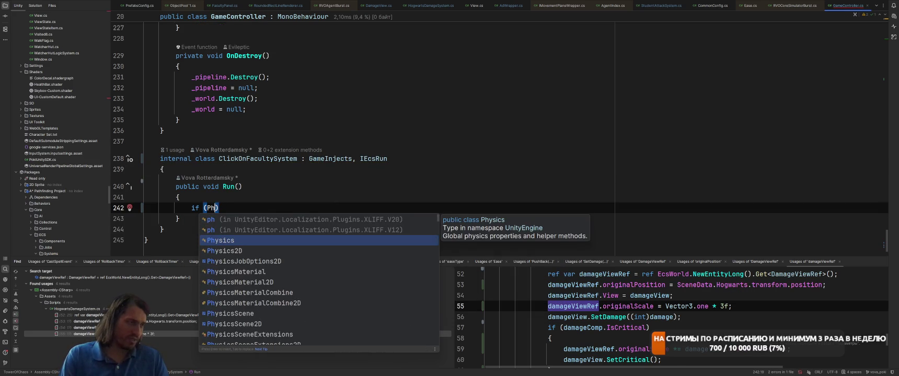
{"action": "type", "text": "ysics."}
{"action": "key", "text": "Escape"}
{"action": "key", "text": "Up"}
{"action": "key", "text": "Up"}
{"action": "key", "text": "Up"}
{"action": "key", "text": "Down"}
{"action": "key", "text": "Down"}
{"action": "key", "text": "Return"}
{"action": "type", "text": "var ray = "}
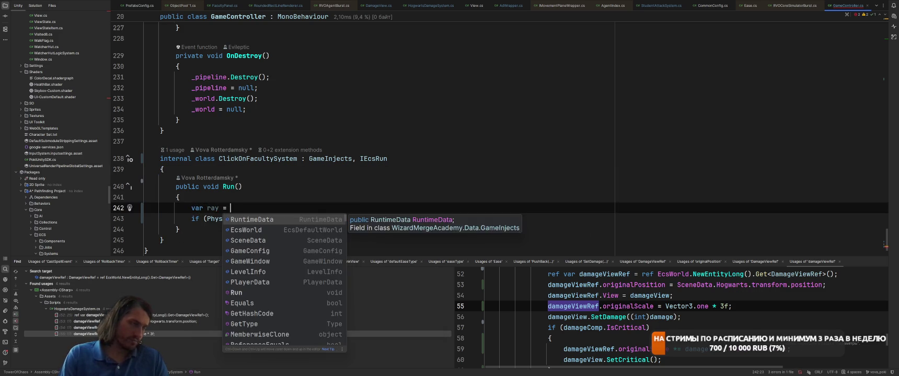
{"action": "type", "text": "Scn"}
{"action": "type", "text": "ene"}
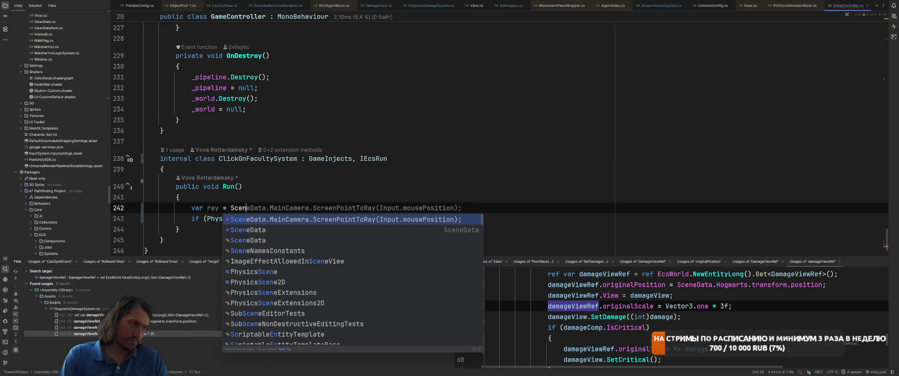
{"action": "key", "text": "Return"}
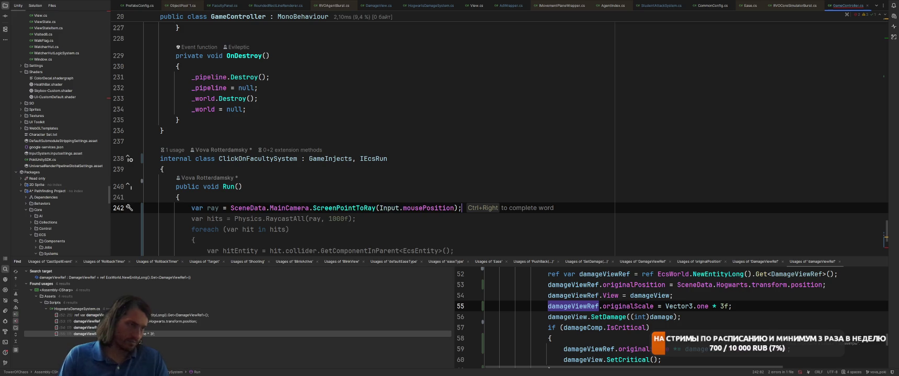
{"action": "key", "text": "Tab"}
{"action": "scroll", "coordinate": [314, 176], "scroll_direction": "down", "scroll_amount": 3}
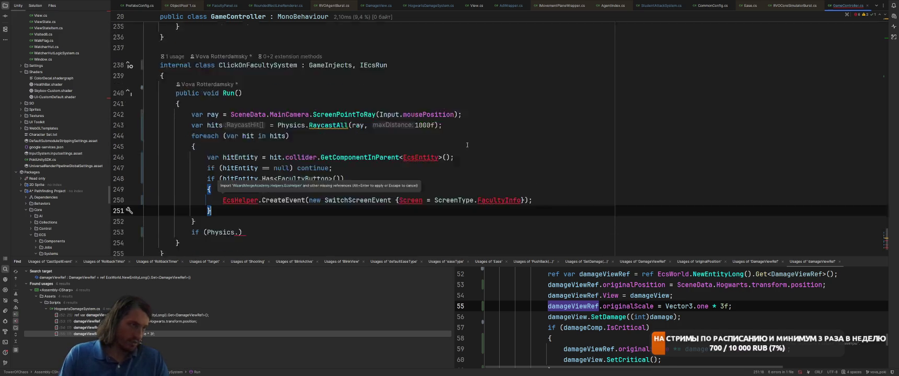
{"action": "scroll", "coordinate": [313, 176], "scroll_direction": "up", "scroll_amount": 2}
{"action": "left_click", "coordinate": [196, 123], "text": "shift"}
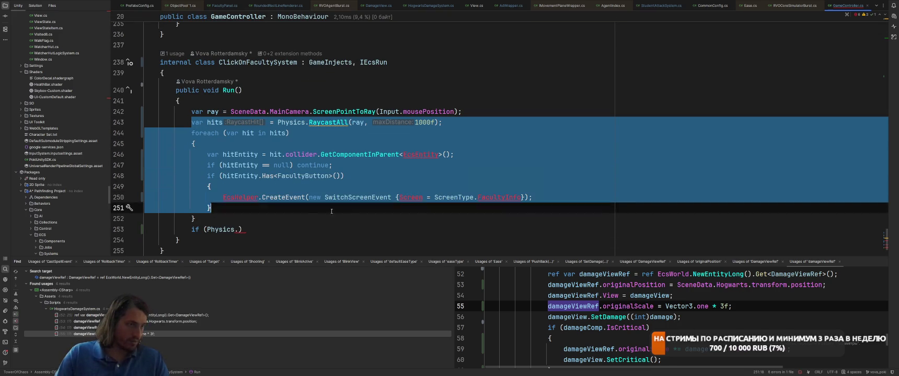
{"action": "key", "text": "BackSpace"}
Wrap the code in 'if (Pointer.current != null && Pointer.current.wasPressedThisFrame) { }'.
{"action": "left_click", "coordinate": [462, 144]}
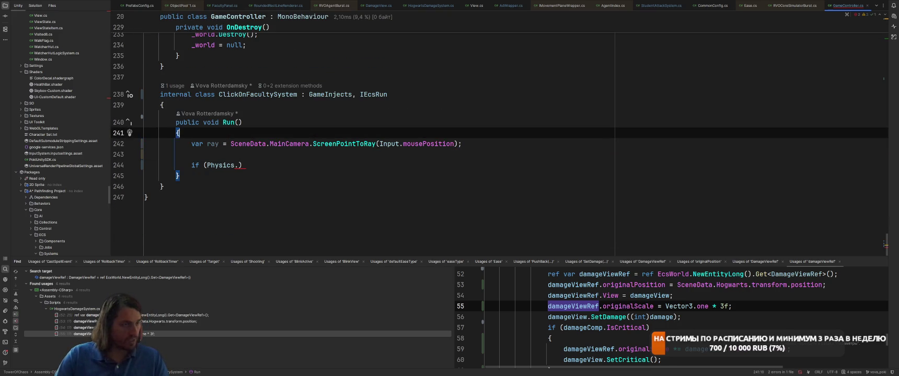
{"action": "key", "text": "ctrl+alt+Return"}
{"action": "type", "text": "o"}
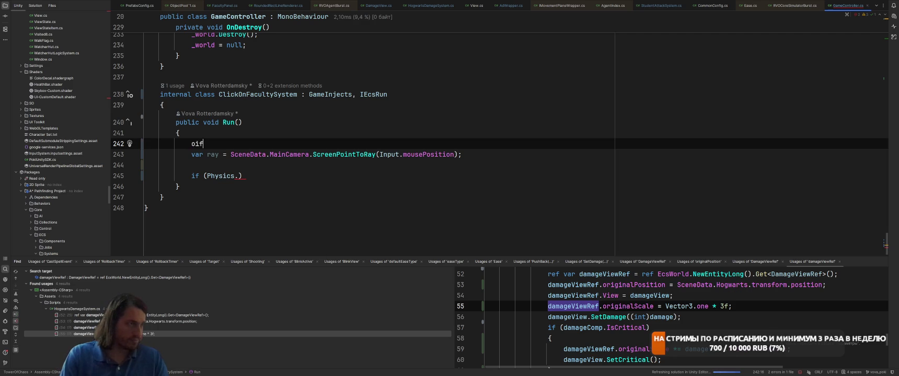
{"action": "type", "text": "f (Point"}
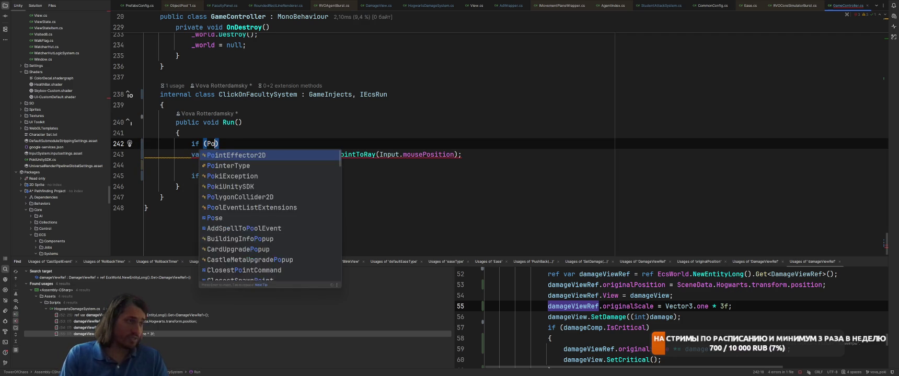
{"action": "type", "text": "er"}
{"action": "key", "text": "Return"}
{"action": "type", "text": "."}
{"action": "key", "text": "Return"}
{"action": "type", "text": "!= null && Pointer.current"}
{"action": "key", "text": "Tab"}
{"action": "type", "text": "{"}
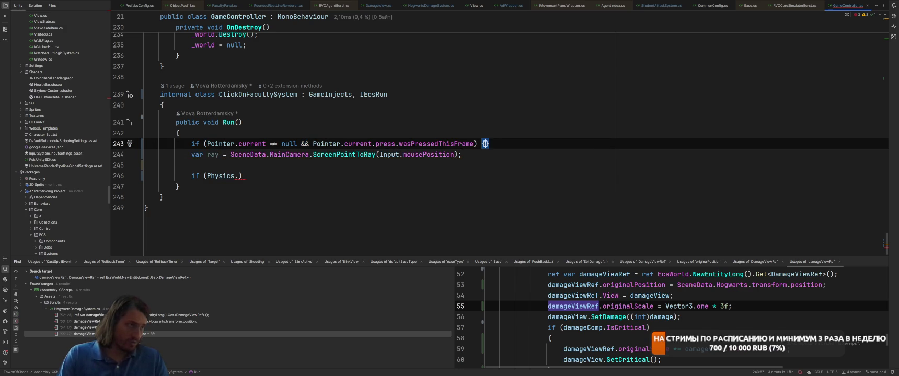
{"action": "key", "text": "Down"}
{"action": "key", "text": "Down"}
{"action": "key", "text": "Down"}
{"action": "key", "text": "Return"}
{"action": "type", "text": "}"}
Replace Input.mousePosition in ScreenPointToRay with Pointer.current.position.ReadValue().
{"action": "key", "text": "Up"}
{"action": "key", "text": "Up"}
{"action": "key", "text": "Up"}
{"action": "key", "text": "End"}
{"action": "key", "text": "Left"}
{"action": "key", "text": "Left"}
{"action": "key", "text": "ctrl+shift+Left"}
{"action": "key", "text": "ctrl+shift+Left"}
{"action": "key", "text": "ctrl+shift+Left"}
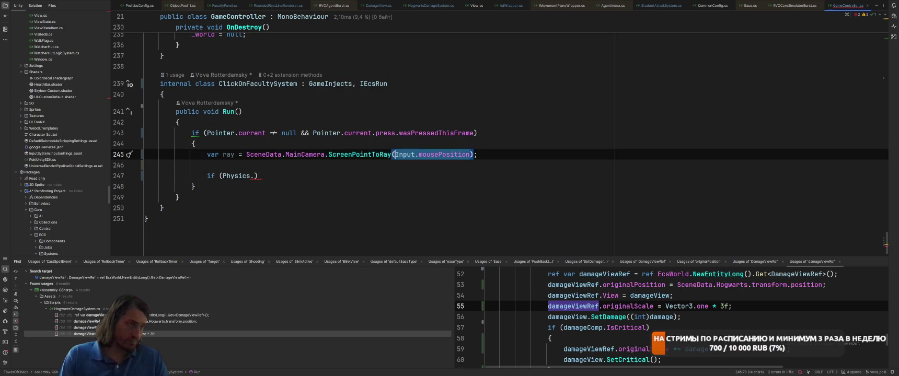
{"action": "type", "text": "p"}
{"action": "key", "text": "Return"}
{"action": "type", "text": ".c"}
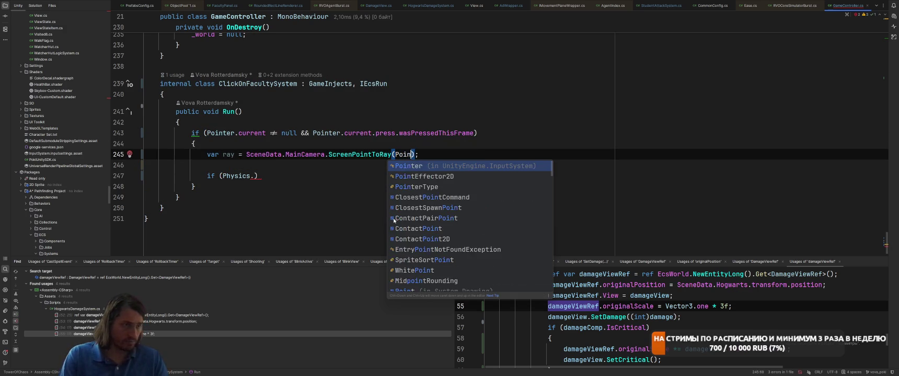
{"action": "key", "text": "Tab"}
{"action": "key", "text": "Down"}
{"action": "key", "text": "Down"}
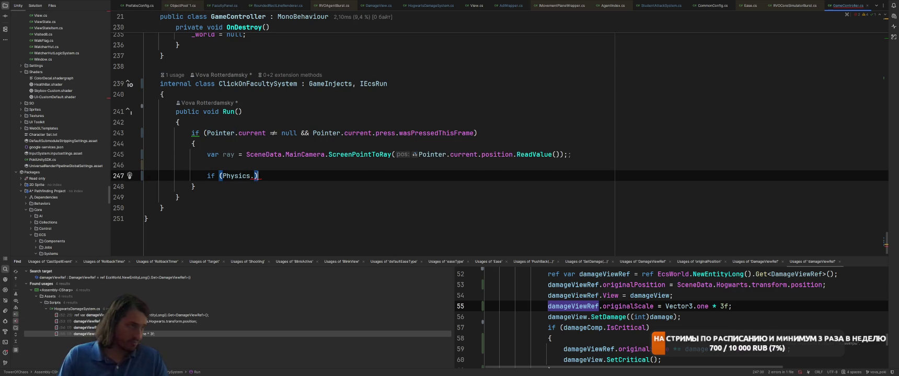
Move the Physics.RaycastNonAlloc call out of the if onto its own 'var hits =' line.
{"action": "type", "text": "Ray"}
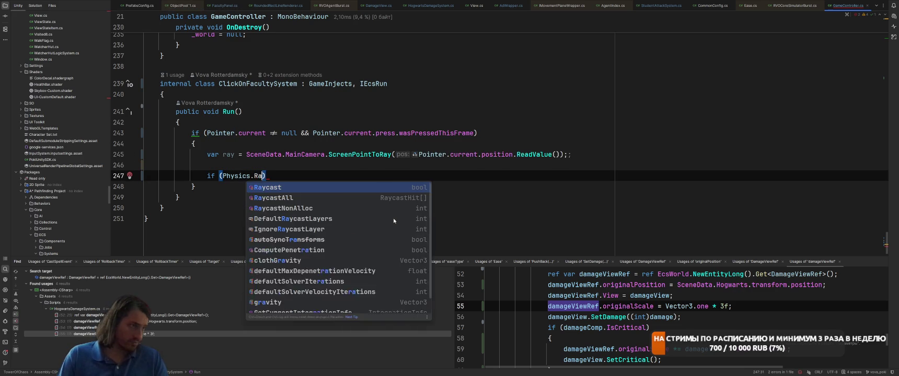
{"action": "key", "text": "Down"}
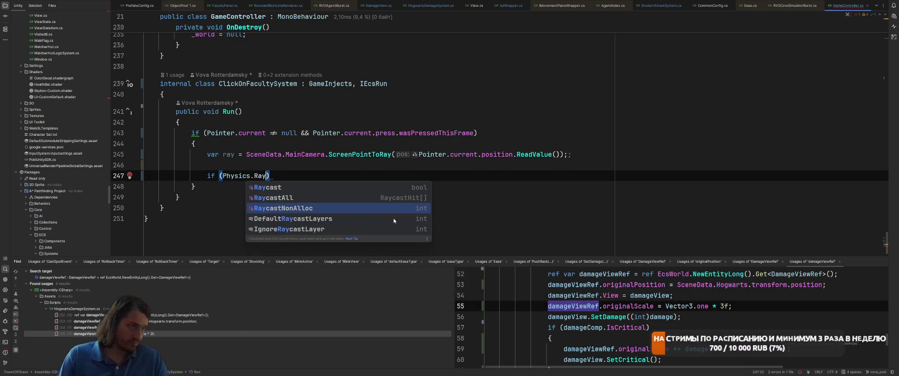
{"action": "key", "text": "Return"}
{"action": "key", "text": "ctrl+w"}
{"action": "key", "text": "ctrl+w"}
{"action": "key", "text": "ctrl+w"}
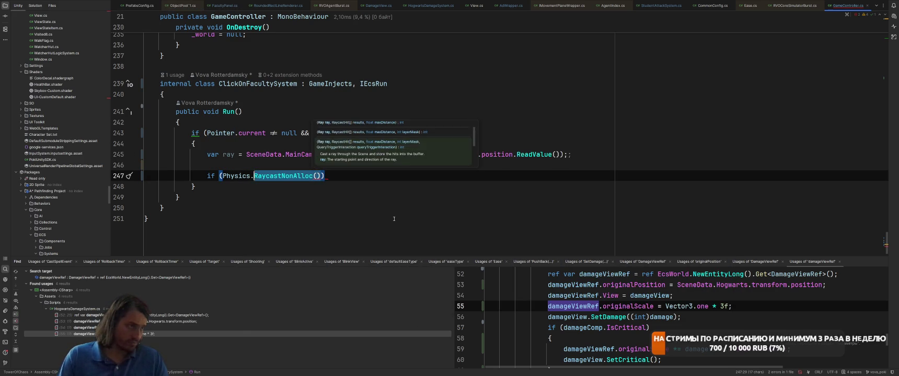
{"action": "key", "text": "BackSpace"}
{"action": "key", "text": "Up"}
{"action": "type", "text": "Physics.RaycastNonAlloc()"}
{"action": "key", "text": "Home"}
{"action": "type", "text": "var in"}
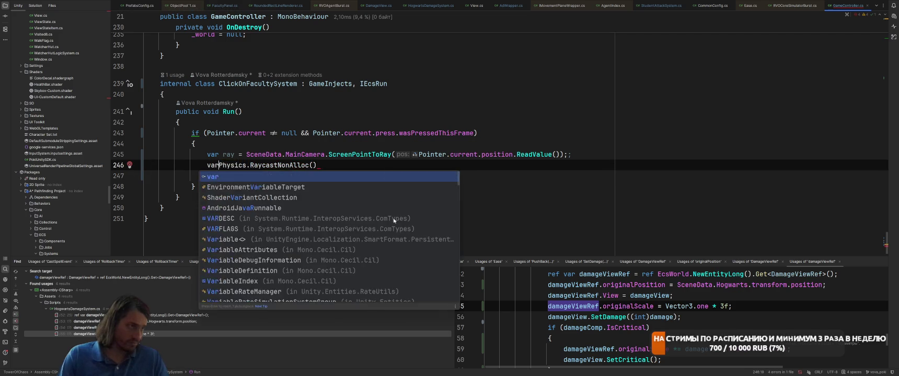
{"action": "key", "text": "BackSpace"}
{"action": "key", "text": "BackSpace"}
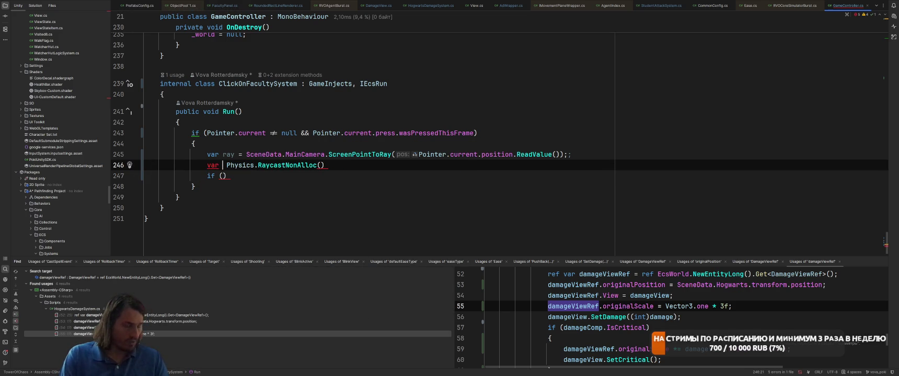
{"action": "type", "text": "hits ="}
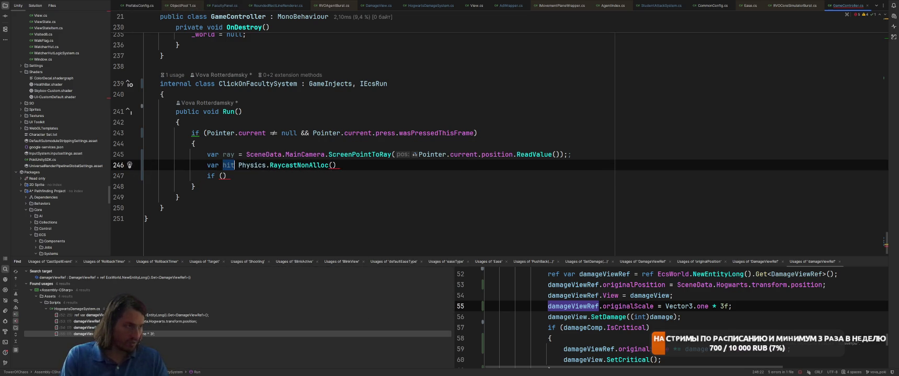
Give RaycastNonAlloc the arguments ray, _results and distance 50, removing the layer mask.
{"action": "left_click", "coordinate": [356, 165]}
{"action": "left_click", "coordinate": [356, 165]}
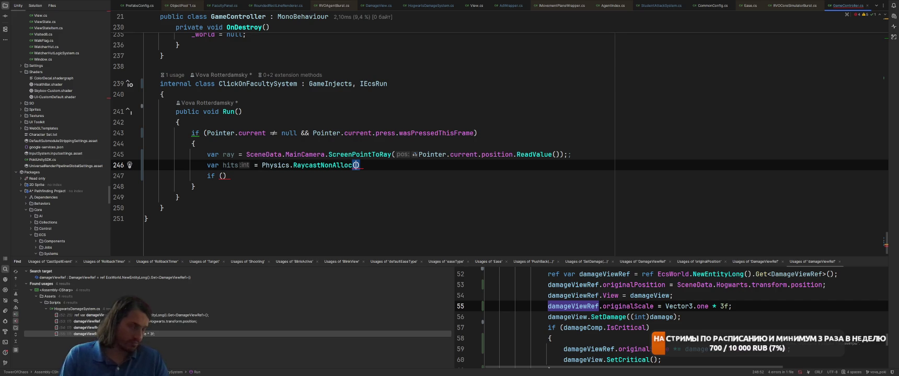
{"action": "key", "text": "ctrl+space"}
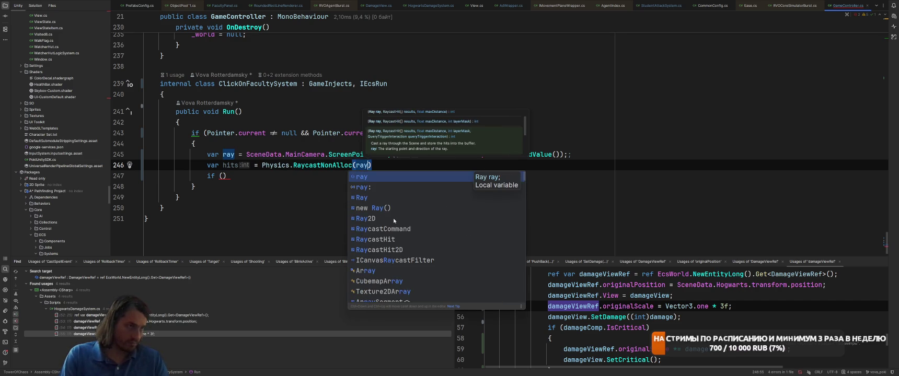
{"action": "type", "text": ", _results,"}
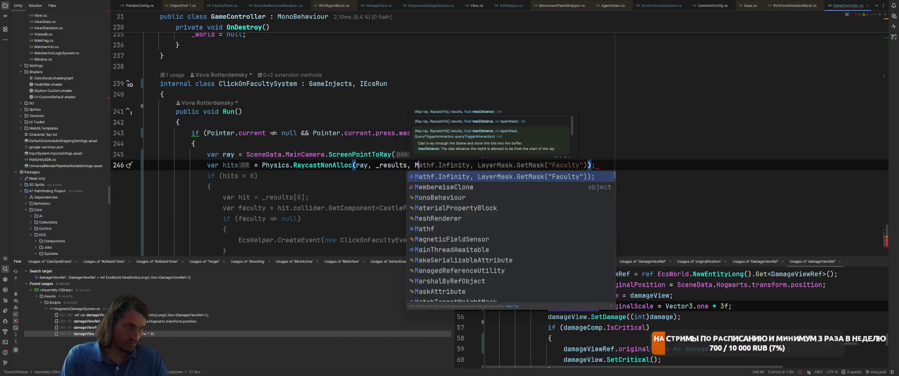
{"action": "type", "text": "Math"}
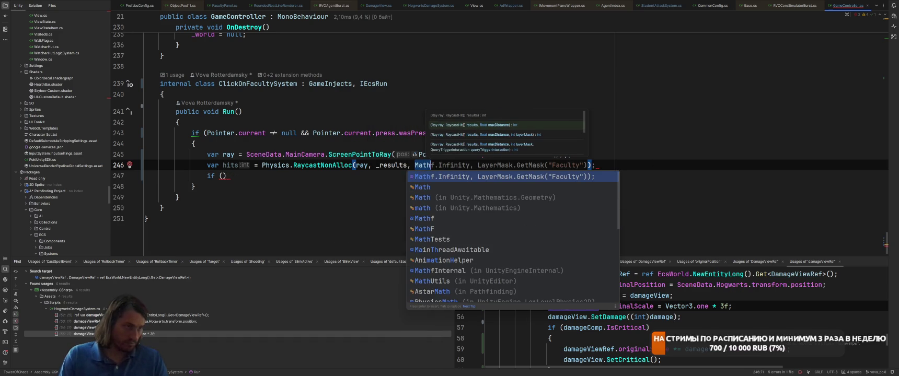
{"action": "key", "text": "Return"}
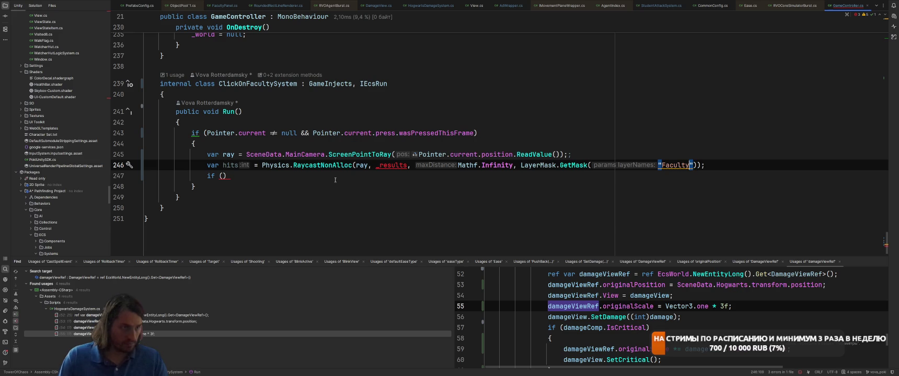
{"action": "left_click_drag", "start_coordinate": [458, 165], "coordinate": [514, 167]}
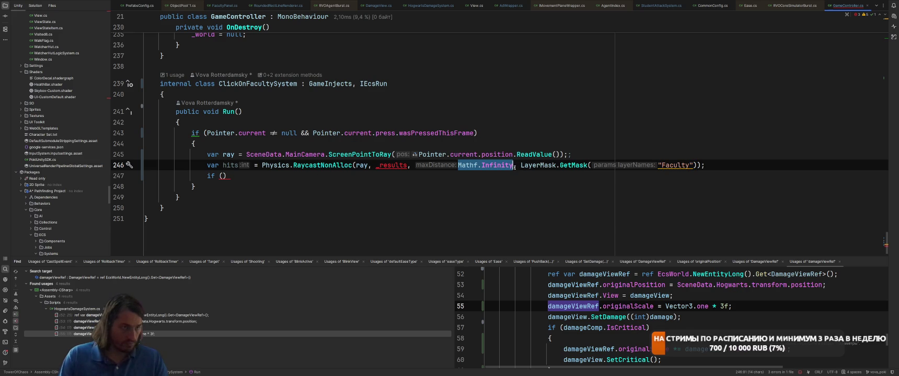
{"action": "type", "text": "50"}
{"action": "left_click", "coordinate": [367, 165]}
{"action": "left_click", "coordinate": [466, 165]}
{"action": "left_click_drag", "start_coordinate": [465, 165], "coordinate": [646, 165]}
{"action": "key", "text": "BackSpace"}
{"action": "left_click", "coordinate": [290, 165]}
{"action": "key", "text": "ctrl+Right"}
{"action": "key", "text": "ctrl+Right"}
{"action": "key", "text": "ctrl+Right"}
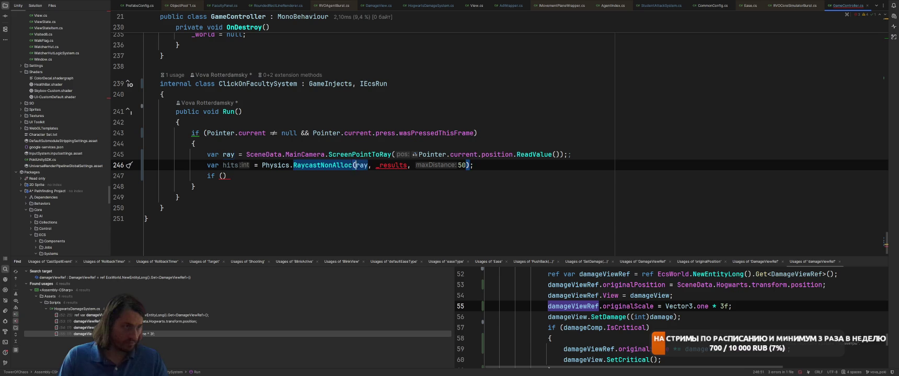
Create _results as a class field initialised with a new RaycastHit array.
{"action": "key", "text": "Left"}
{"action": "key", "text": "Left"}
{"action": "key", "text": "alt+Return"}
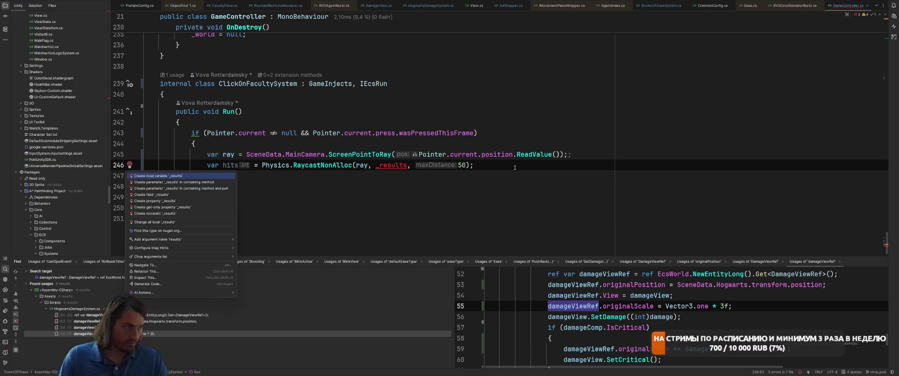
{"action": "key", "text": "Down"}
{"action": "key", "text": "Down"}
{"action": "key", "text": "Down"}
{"action": "key", "text": "Return"}
{"action": "key", "text": "Return"}
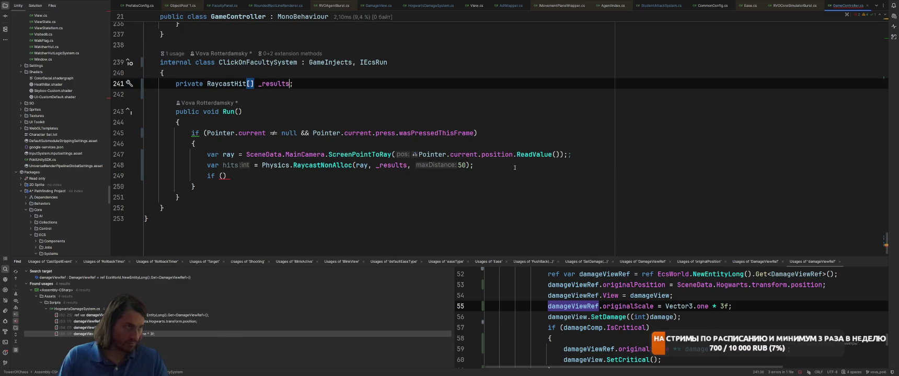
{"action": "type", "text": "= new RaycastHit[50"}
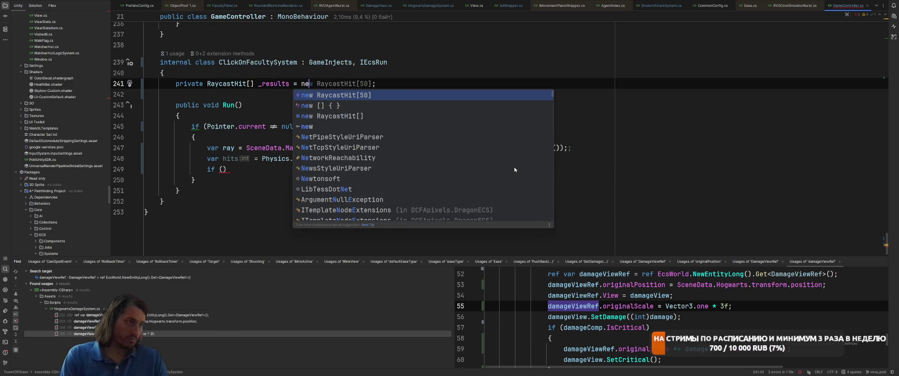
{"action": "key", "text": "Return"}
{"action": "type", "text": "50"}
{"action": "key", "text": "Left"}
{"action": "key", "text": "BackSpace"}
{"action": "type", "text": "2"}
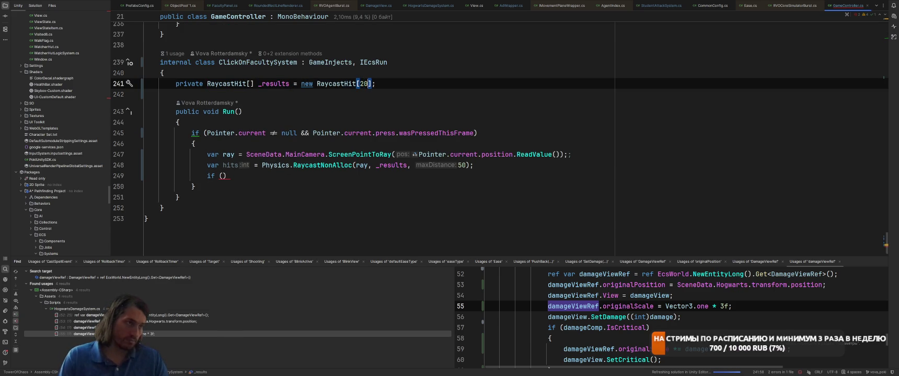
{"action": "key", "text": "Down"}
{"action": "key", "text": "Down"}
{"action": "key", "text": "Down"}
{"action": "key", "text": "Down"}
{"action": "key", "text": "Down"}
Replace the empty if with a for loop over hits reading _results[i].collider.GetComponent into childClick.
{"action": "key", "text": "ctrl+w"}
{"action": "type", "text": "for"}
{"action": "key", "text": "Return"}
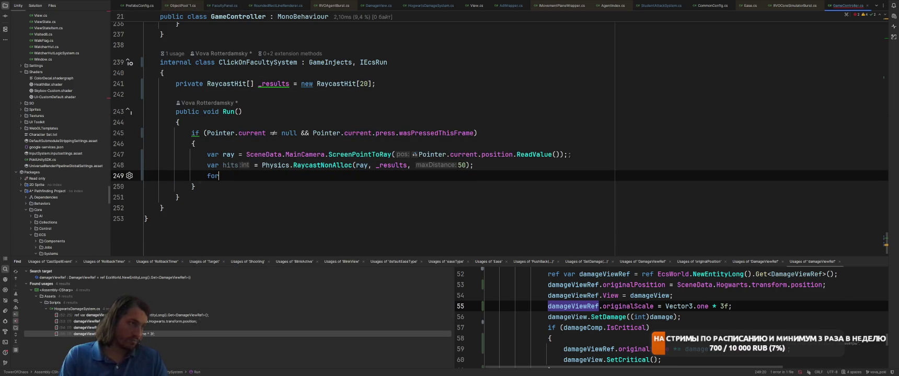
{"action": "key", "text": "Tab"}
{"action": "type", "text": "hits"}
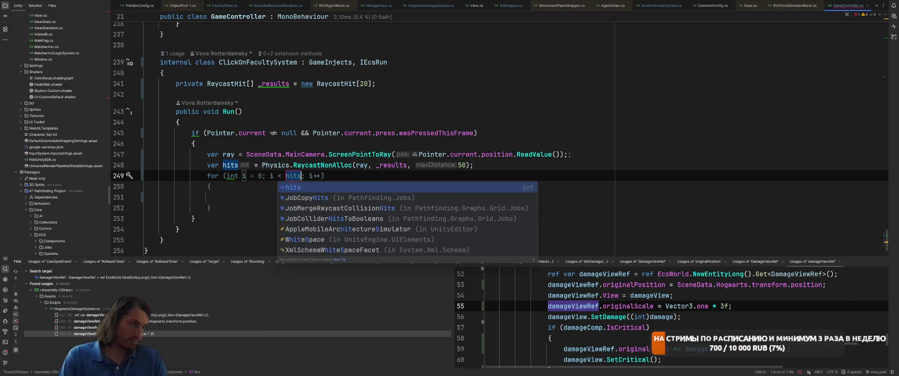
{"action": "key", "text": "Return"}
{"action": "key", "text": "Return"}
{"action": "type", "text": "var "}
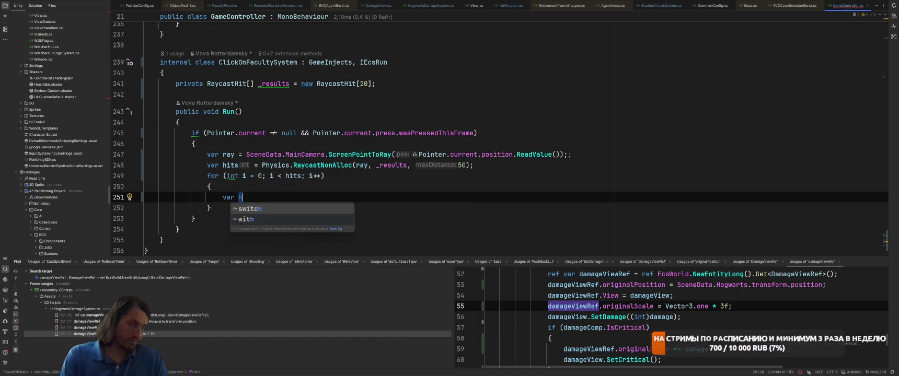
{"action": "type", "text": "c"}
{"action": "key", "text": "Return"}
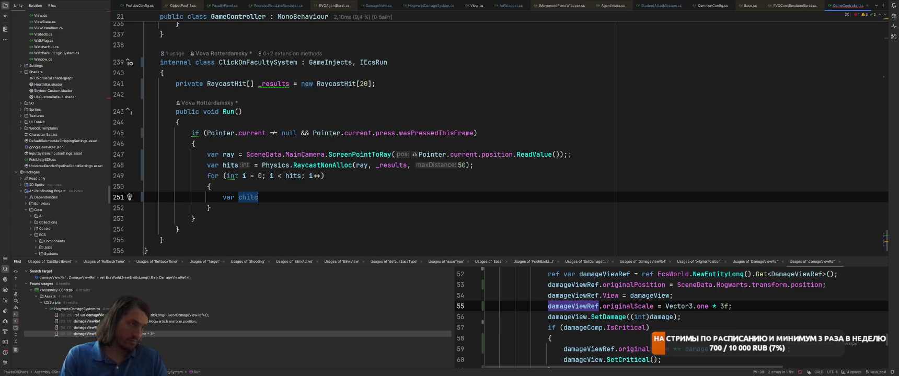
{"action": "type", "text": "Click "}
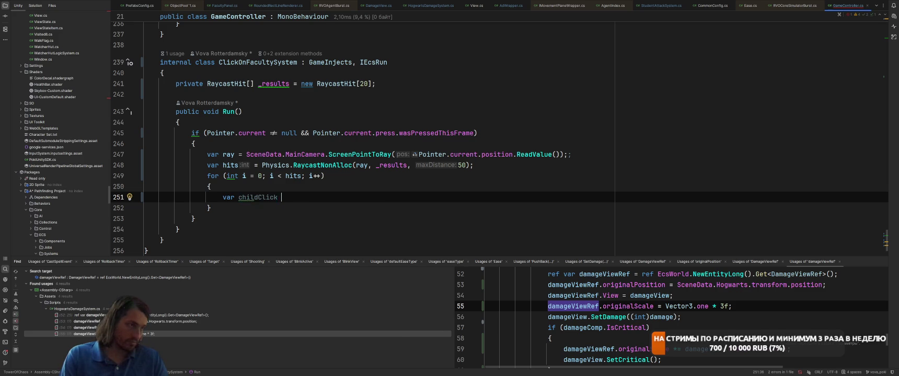
{"action": "type", "text": "= hi"}
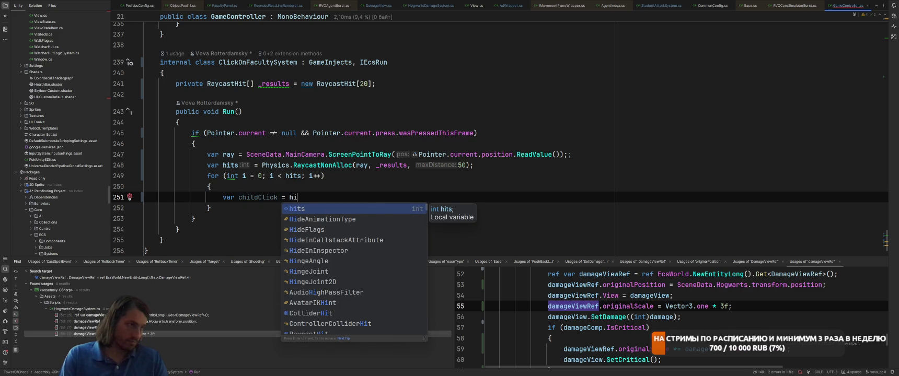
{"action": "key", "text": "BackSpace"}
{"action": "key", "text": "BackSpace"}
{"action": "type", "text": "_results[i]."}
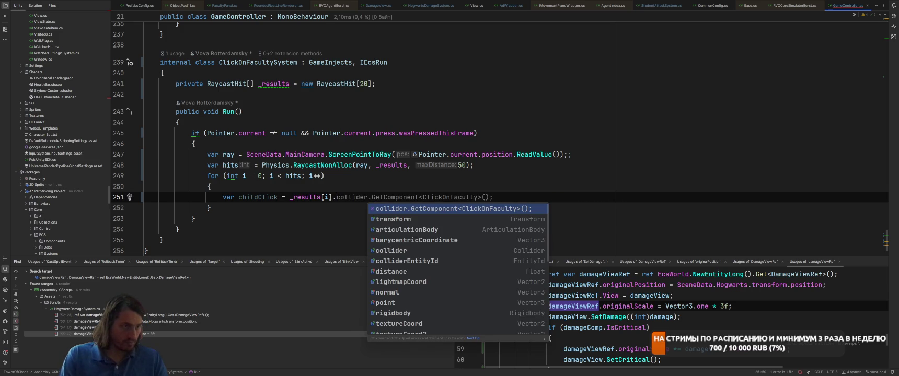
{"action": "key", "text": "Return"}
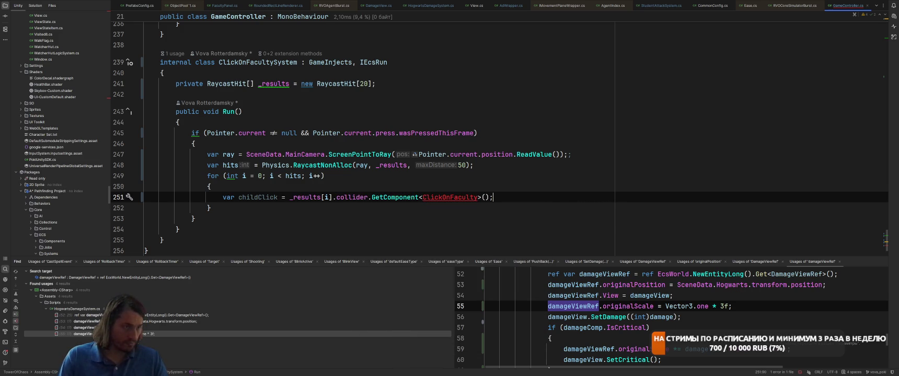
Change the component type to ChildClick and add an empty if statement above the lookup.
{"action": "key", "text": "ctrl+BackSpace"}
{"action": "type", "text": "ChildC"}
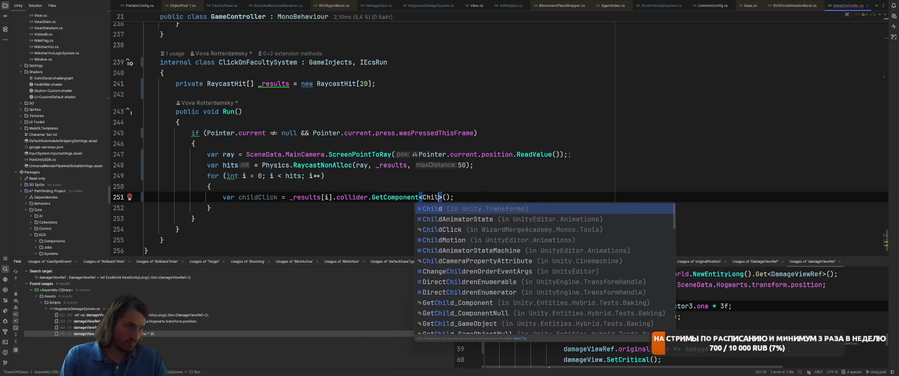
{"action": "key", "text": "Down"}
{"action": "key", "text": "Return"}
{"action": "key", "text": "Home"}
{"action": "key", "text": "Return"}
{"action": "key", "text": "Up"}
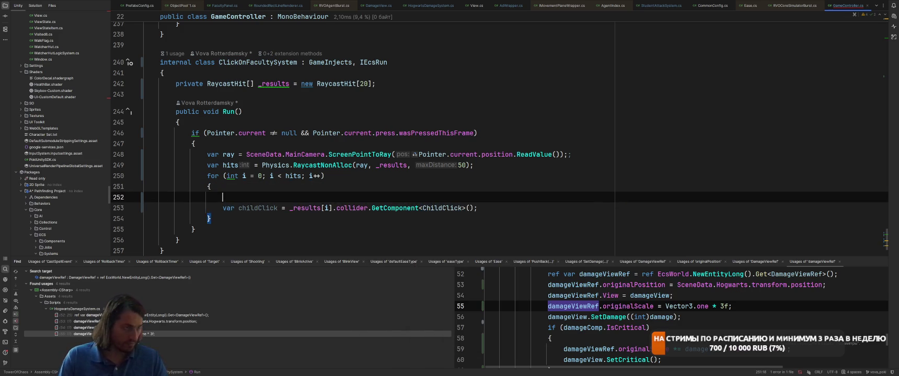
{"action": "type", "text": "if"}
{"action": "key", "text": "Return"}
{"action": "key", "text": "Escape"}
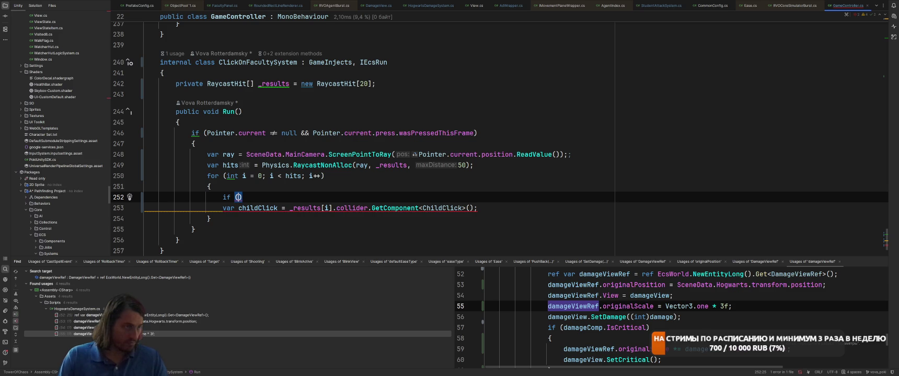
Move the GetComponent expression into the if condition and change it to TryGetComponent.
{"action": "key", "text": "Up"}
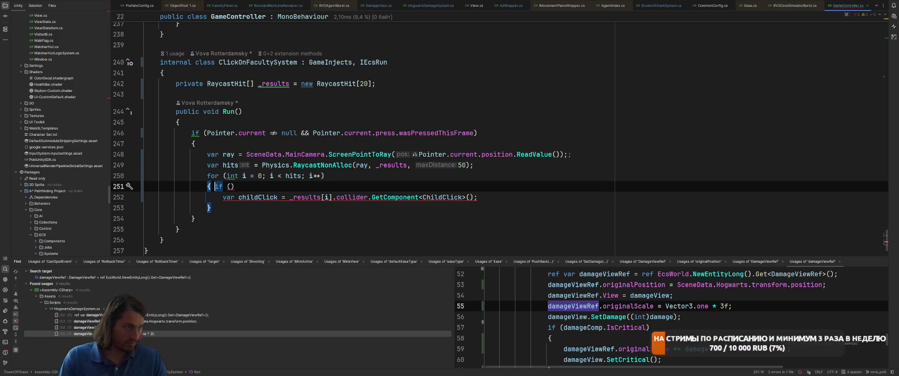
{"action": "key", "text": "Down"}
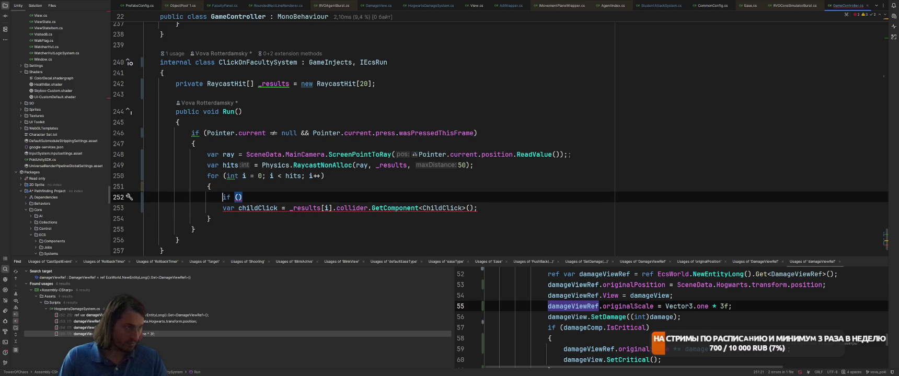
{"action": "key", "text": "Down"}
{"action": "key", "text": "ctrl+Right"}
{"action": "key", "text": "ctrl+Right"}
{"action": "key", "text": "ctrl+Right"}
{"action": "key", "text": "ctrl+w"}
{"action": "key", "text": "ctrl+w"}
{"action": "key", "text": "ctrl+x"}
{"action": "key", "text": "Up"}
{"action": "key", "text": "Left"}
{"action": "key", "text": "ctrl+v"}
{"action": "key", "text": "ctrl+Left"}
{"action": "key", "text": "ctrl+Left"}
{"action": "key", "text": "ctrl+w"}
{"action": "type", "text": "T"}
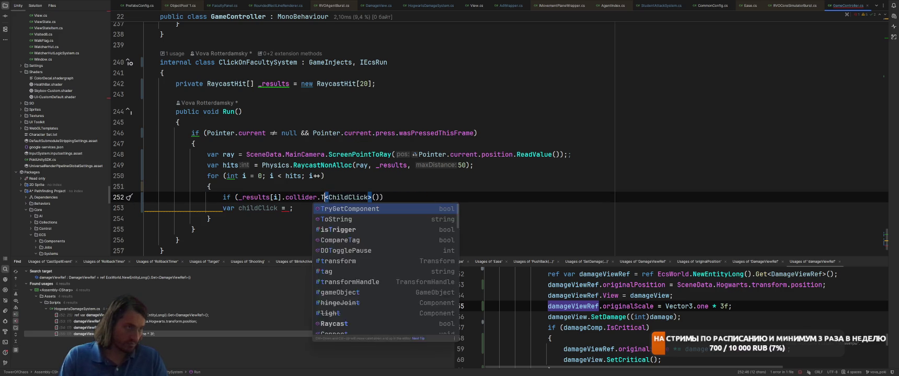
{"action": "key", "text": "Return"}
Pass 'out var childClick', delete the leftover assignment line, and add the if block braces.
{"action": "key", "text": "End"}
{"action": "key", "text": "Left"}
{"action": "type", "text": "ou"}
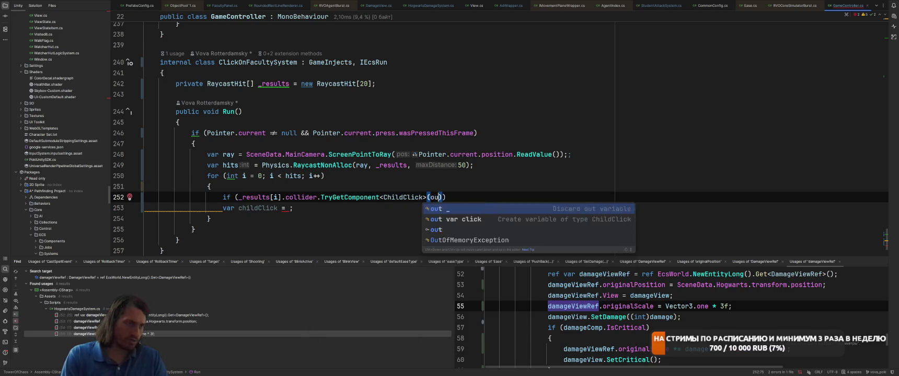
{"action": "key", "text": "Return"}
{"action": "type", "text": "cli"}
{"action": "key", "text": "BackSpace"}
{"action": "key", "text": "Down"}
{"action": "key", "text": "Return"}
{"action": "key", "text": "ctrl+w"}
{"action": "key", "text": "ctrl+w"}
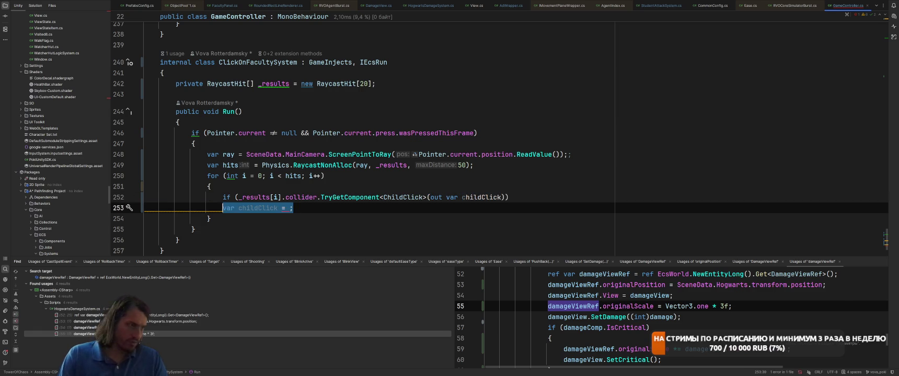
{"action": "key", "text": "BackSpace"}
{"action": "key", "text": "BackSpace"}
{"action": "key", "text": "BackSpace"}
{"action": "type", "text": "{"}
{"action": "key", "text": "Return"}
{"action": "double_click", "coordinate": [232, 165]}
Change the loop counter to var and extract _results[i].collider into a local collider variable.
{"action": "type", "text": "var"}
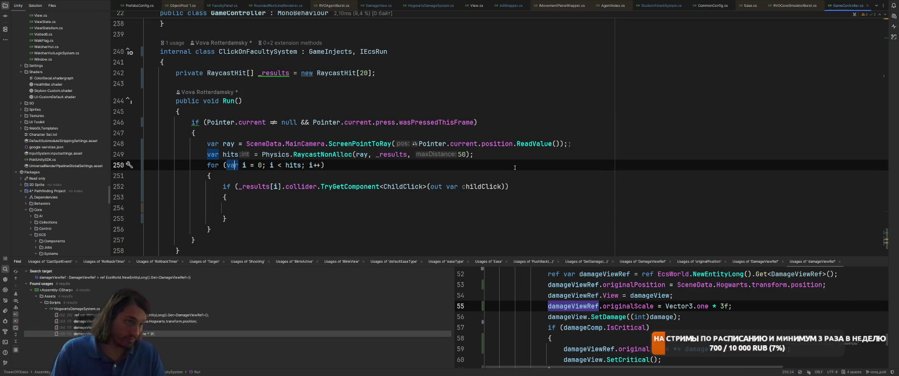
{"action": "left_click", "coordinate": [283, 212]}
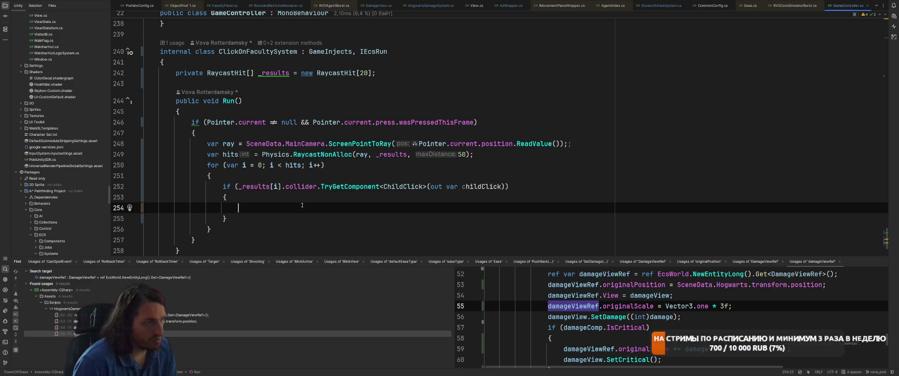
{"action": "key", "text": "Up"}
{"action": "key", "text": "Up"}
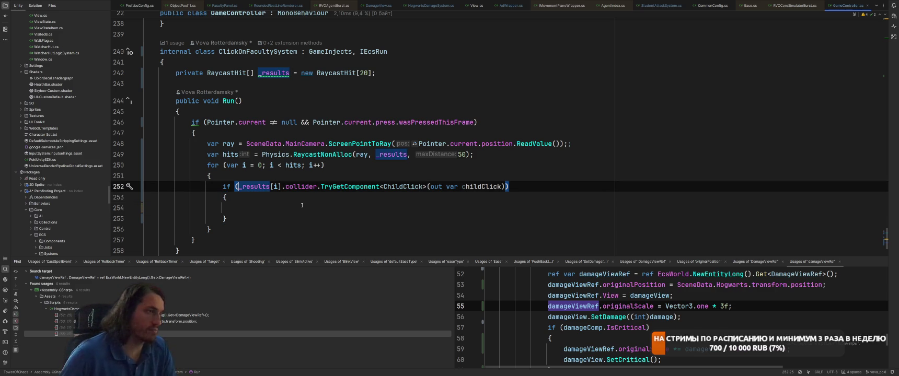
{"action": "key", "text": "ctrl+w"}
{"action": "key", "text": "ctrl+w"}
{"action": "key", "text": "ctrl+w"}
{"action": "key", "text": "ctrl+shift+r"}
{"action": "key", "text": "Return"}
{"action": "key", "text": "Return"}
Prefix the TryGetComponent condition with a 'collider &&' null check.
{"action": "key", "text": "Down"}
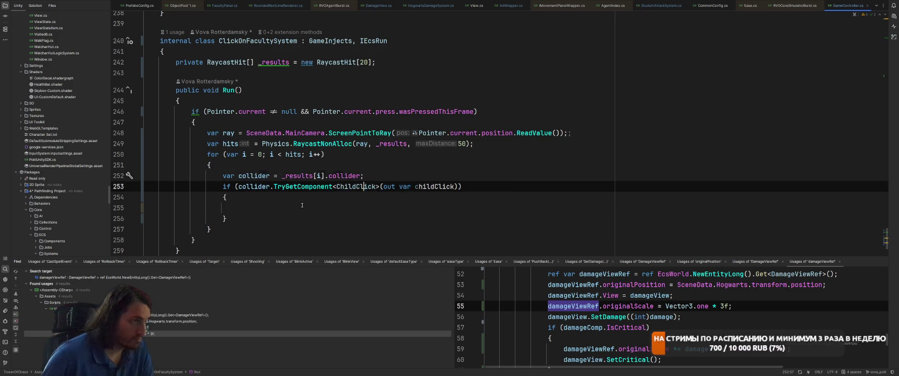
{"action": "key", "text": "ctrl+Left"}
{"action": "key", "text": "ctrl+Left"}
{"action": "key", "text": "ctrl+Left"}
{"action": "key", "text": "Left"}
{"action": "type", "text": "c"}
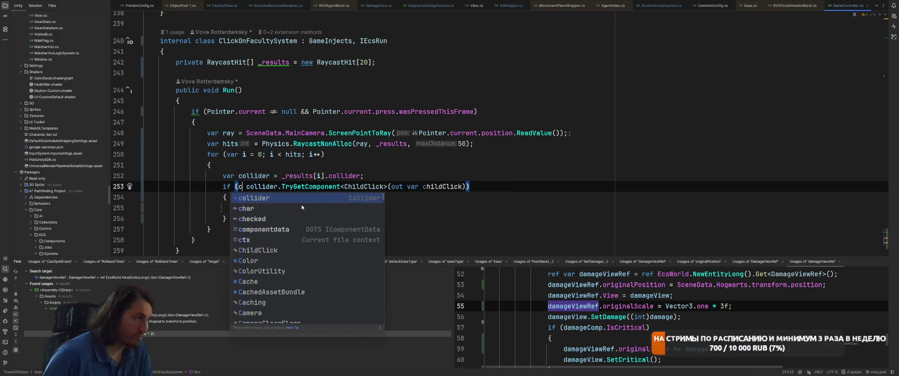
{"action": "key", "text": "Return"}
{"action": "type", "text": "&&"}
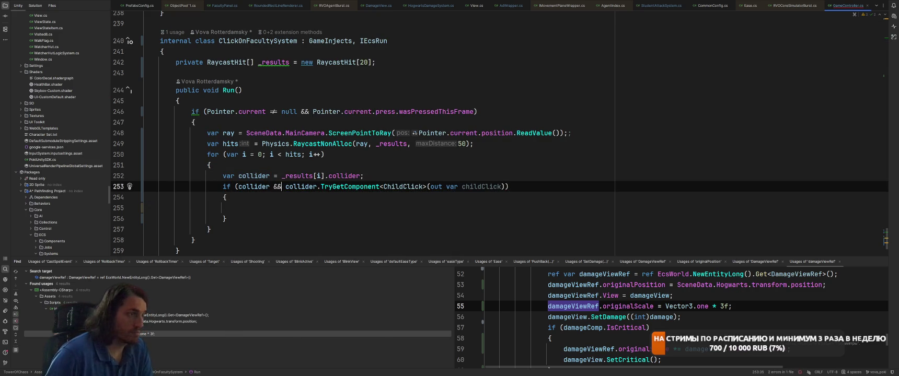
{"action": "left_click", "coordinate": [239, 207]}
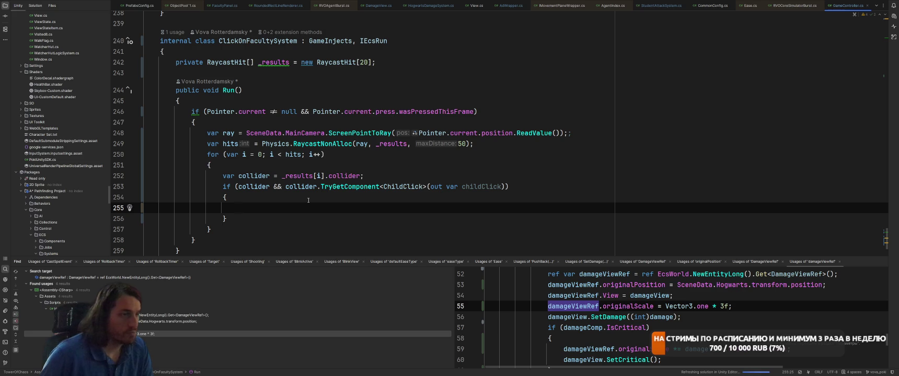
{"action": "left_click", "coordinate": [402, 186], "text": "ctrl"}
Paste the OnFacultyClicked call into the raycast loop, prefixed with childClick._parentFaculty.
{"action": "left_click_drag", "start_coordinate": [187, 120], "coordinate": [312, 120]}
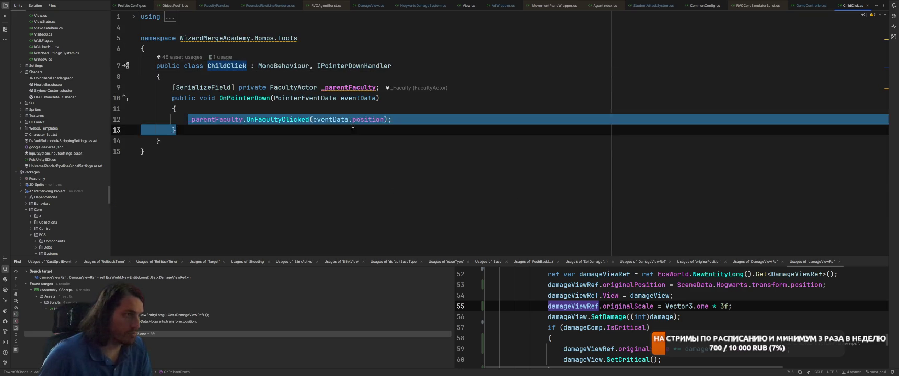
{"action": "key", "text": "ctrl+Tab"}
{"action": "key", "text": "ctrl+v"}
{"action": "double_click", "coordinate": [478, 186]}
{"action": "key", "text": "ctrl+c"}
{"action": "key", "text": "Down"}
{"action": "key", "text": "Down"}
{"action": "key", "text": "Home"}
{"action": "key", "text": "ctrl+v"}
{"action": "type", "text": "."}
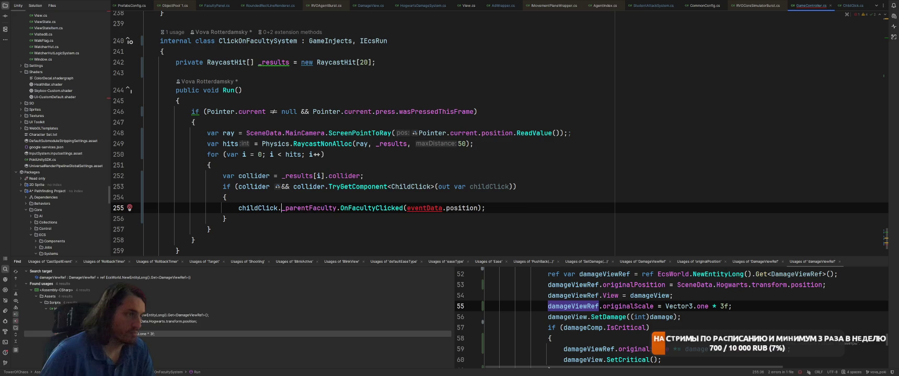
Make ChildClick's _parentFaculty field public.
{"action": "key", "text": "ctrl+Tab"}
{"action": "double_click", "coordinate": [250, 88]}
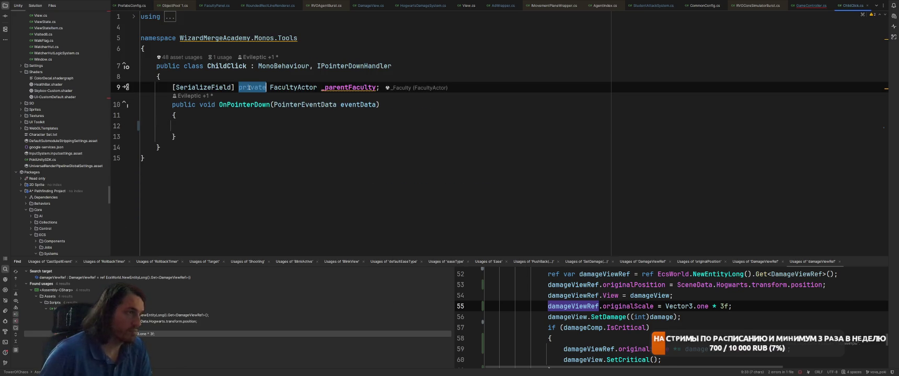
{"action": "type", "text": "pub"}
{"action": "key", "text": "Return"}
Remove IPointerDownHandler and the OnPointerDown method from ChildClick.
{"action": "key", "text": "Up"}
{"action": "key", "text": "Up"}
{"action": "key", "text": "End"}
{"action": "key", "text": "ctrl+shift+Left"}
{"action": "key", "text": "ctrl+shift+Left"}
{"action": "key", "text": "BackSpace"}
{"action": "key", "text": "Down"}
{"action": "key", "text": "Up"}
{"action": "key", "text": "ctrl+w"}
{"action": "key", "text": "ctrl+w"}
{"action": "key", "text": "BackSpace"}
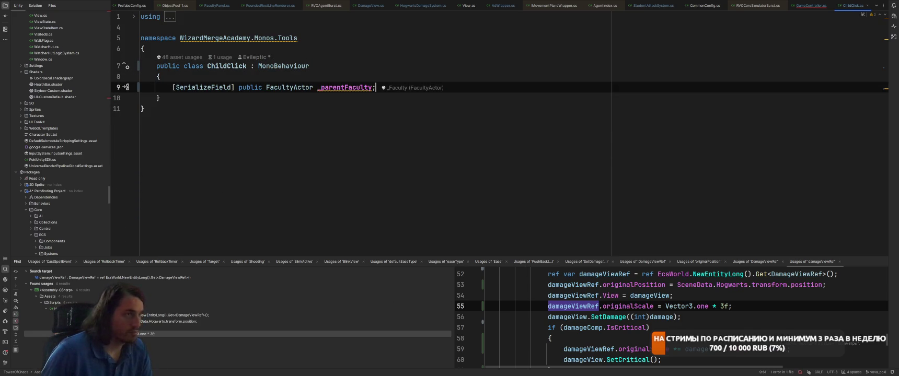
Extract the pointer position into a local 'position' and pass it instead of eventData.position.
{"action": "key", "text": "ctrl+b"}
{"action": "left_click_drag", "start_coordinate": [418, 133], "coordinate": [562, 132]}
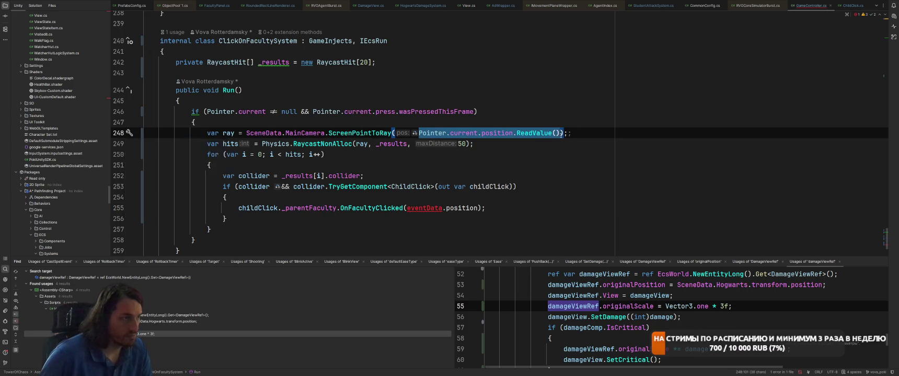
{"action": "key", "text": "ctrl+alt+v"}
{"action": "key", "text": "Return"}
{"action": "double_click", "coordinate": [244, 125]}
{"action": "left_click_drag", "start_coordinate": [407, 208], "coordinate": [477, 208]}
{"action": "type", "text": "position"}
{"action": "left_click", "coordinate": [578, 176]}
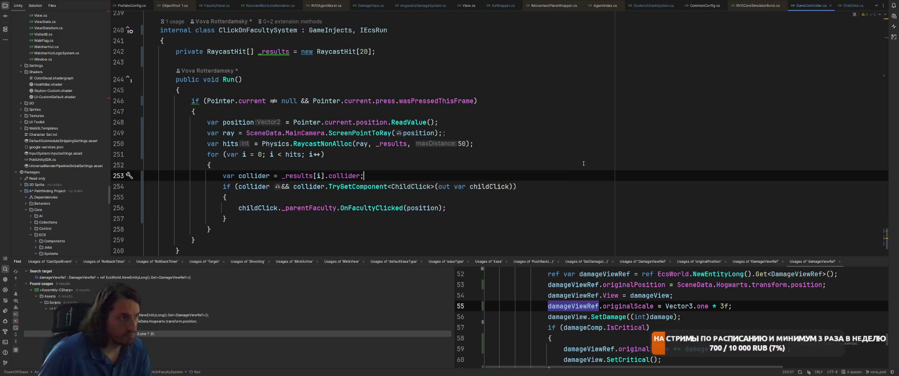
{"action": "key", "text": "ctrl+minus"}
{"action": "key", "text": "alt+Return"}
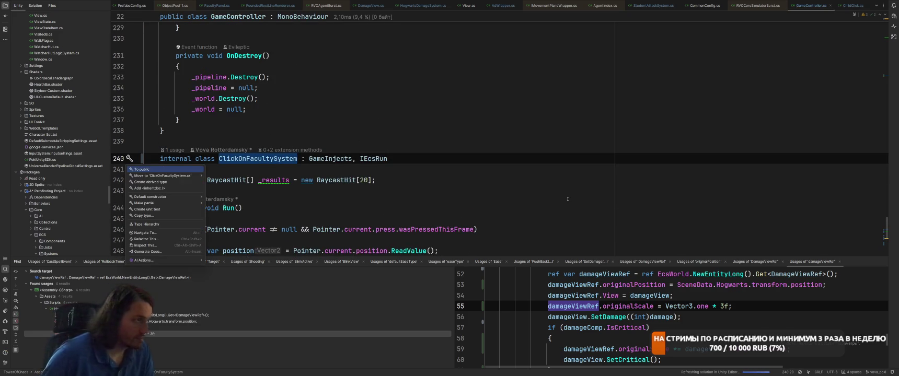
Move ClickOnFacultySystem into ClickOnFacultySystem.cs, then switch to Unity.
{"action": "key", "text": "Down"}
{"action": "key", "text": "Return"}
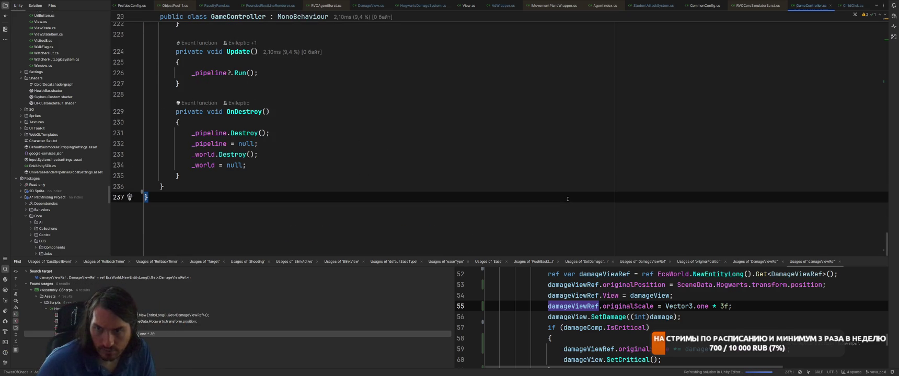
{"action": "key", "text": "alt+Tab"}
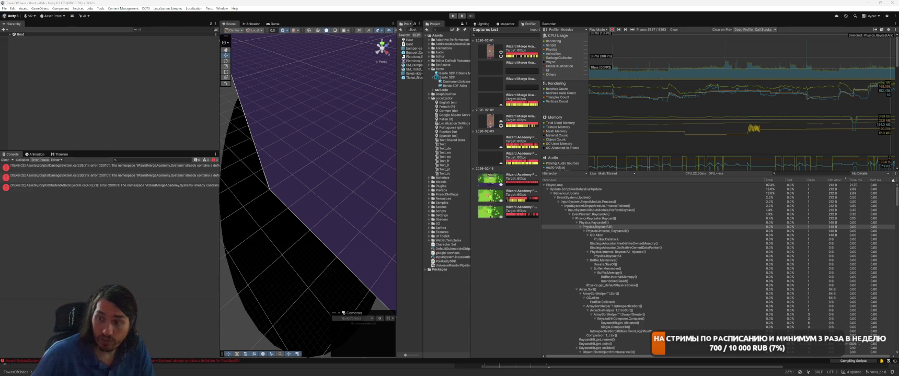
Open the GameController prefab from the Project search results and select PlayCamera.
{"action": "mouse_move", "coordinate": [500, 372]}
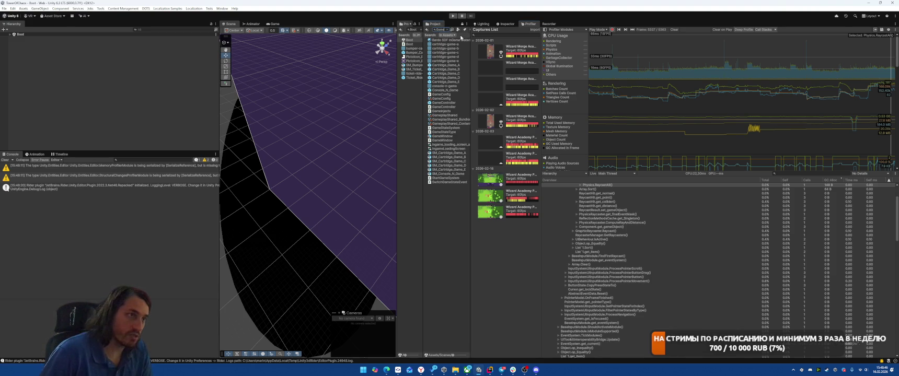
{"action": "left_click", "coordinate": [450, 40]}
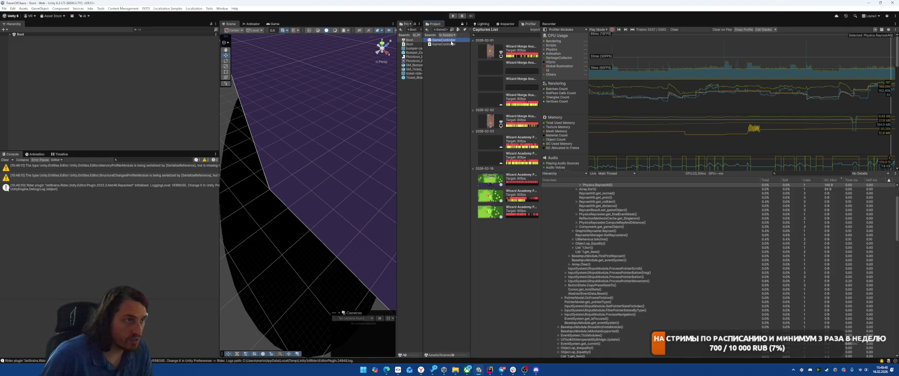
{"action": "double_click", "coordinate": [452, 42]}
{"action": "left_click", "coordinate": [75, 53]}
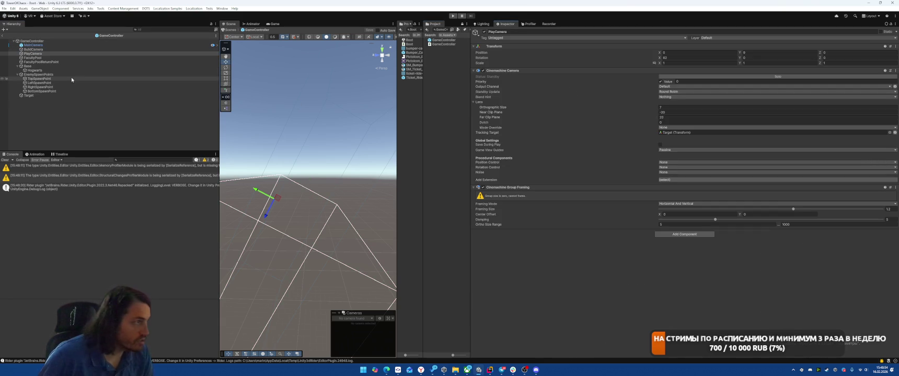
Remove MainCamera's Physics Raycaster, save the prefab, and exit back to the Boot scene.
{"action": "left_click", "coordinate": [73, 45]}
{"action": "scroll", "coordinate": [564, 219], "scroll_direction": "down", "scroll_amount": 5}
{"action": "right_click", "coordinate": [513, 256]}
{"action": "left_click", "coordinate": [523, 265]}
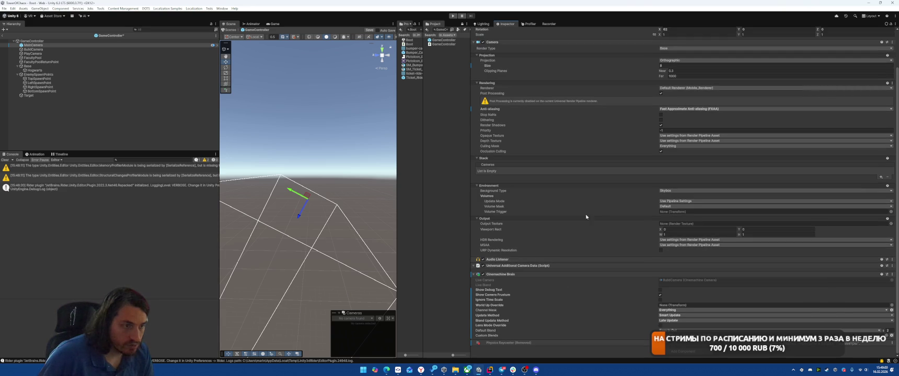
{"action": "key", "text": "ctrl+s"}
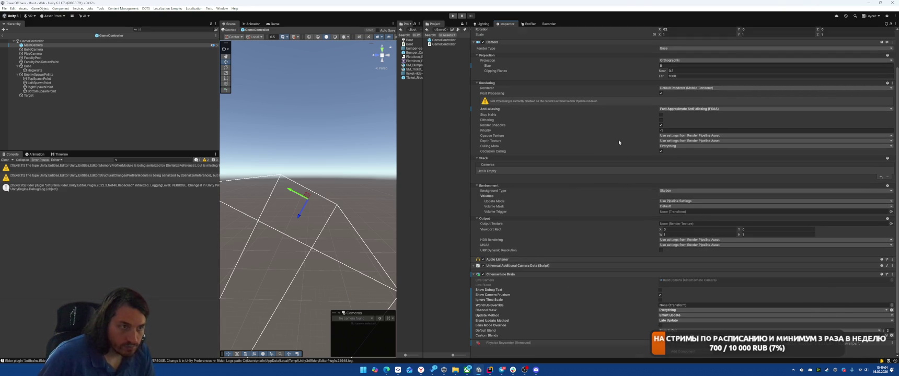
{"action": "scroll", "coordinate": [622, 149], "scroll_direction": "up", "scroll_amount": 2}
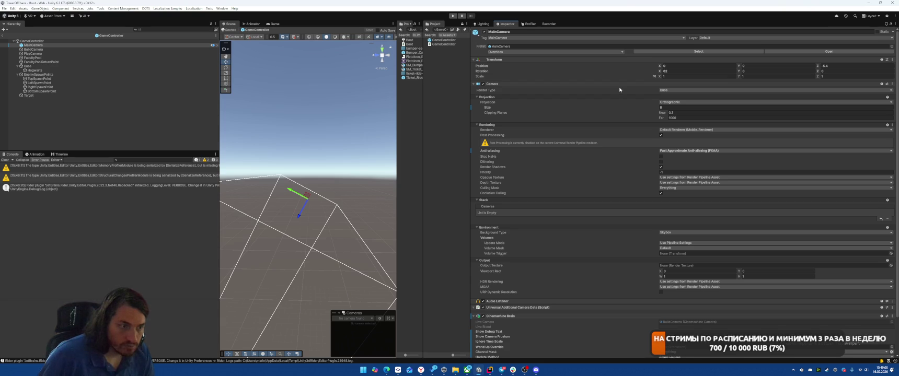
{"action": "left_click", "coordinate": [2, 35]}
{"action": "left_click", "coordinate": [501, 370]}
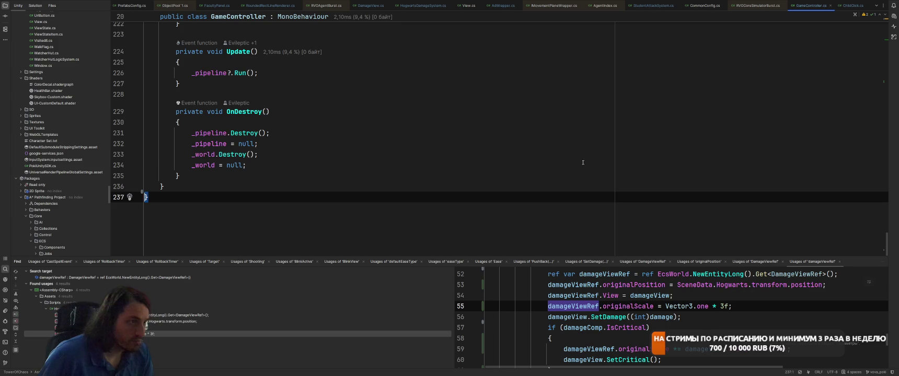
Review GameController's Start system list, then search Unity's Project window for 'Faculty'.
{"action": "key", "text": "ctrl+Tab"}
{"action": "left_click", "coordinate": [632, 154]}
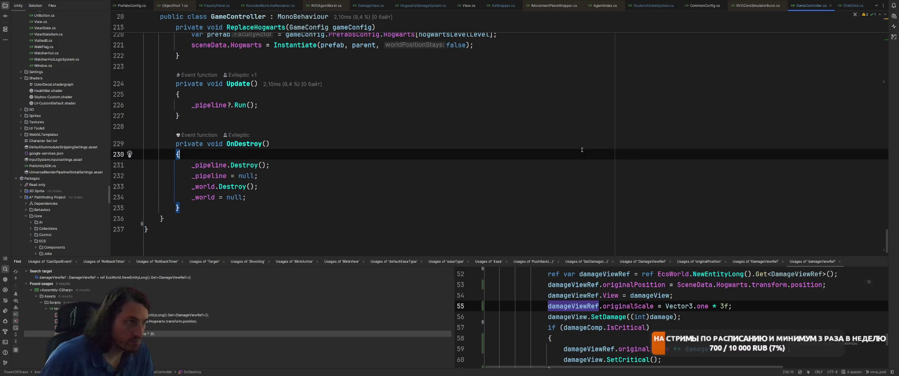
{"action": "scroll", "coordinate": [581, 150], "scroll_direction": "up", "scroll_amount": 15}
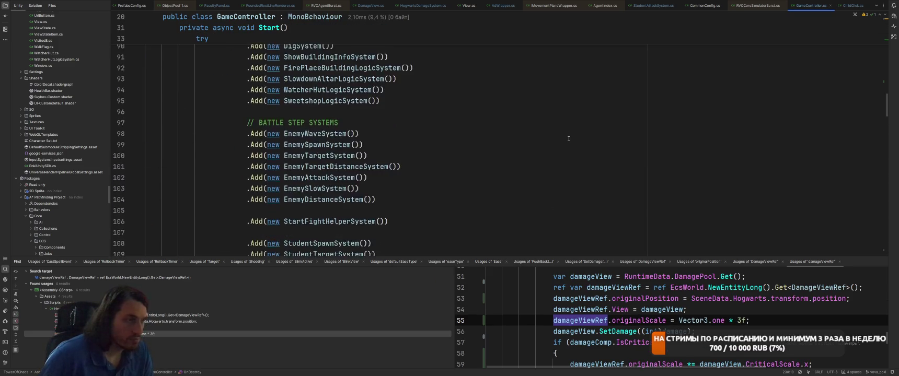
{"action": "key", "text": "alt+Tab"}
{"action": "type", "text": "Faculty"}
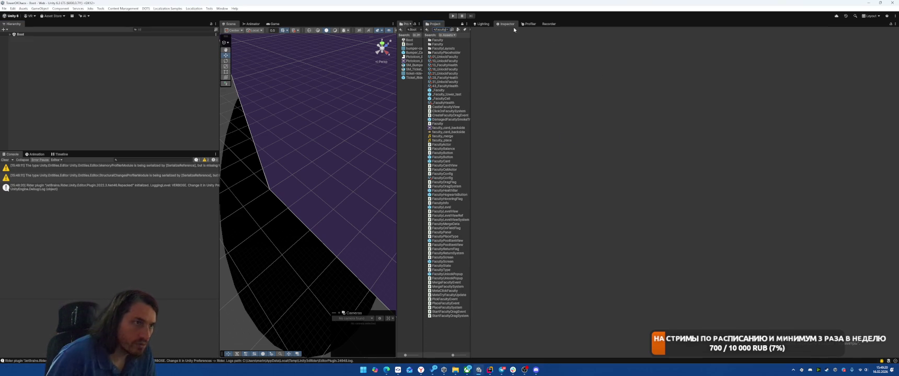
Open the _Faculty prefab and inspect the Cells and Collider objects' click and box collider components.
{"action": "left_click", "coordinate": [447, 90]}
{"action": "double_click", "coordinate": [448, 91]}
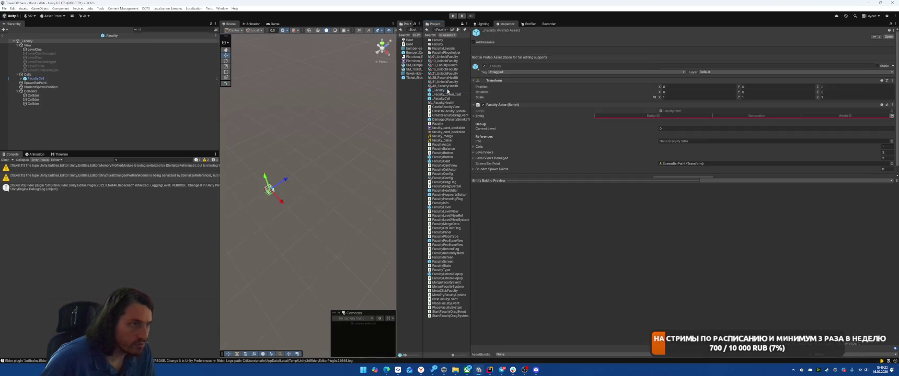
{"action": "left_click", "coordinate": [87, 79]}
{"action": "left_click", "coordinate": [82, 74]}
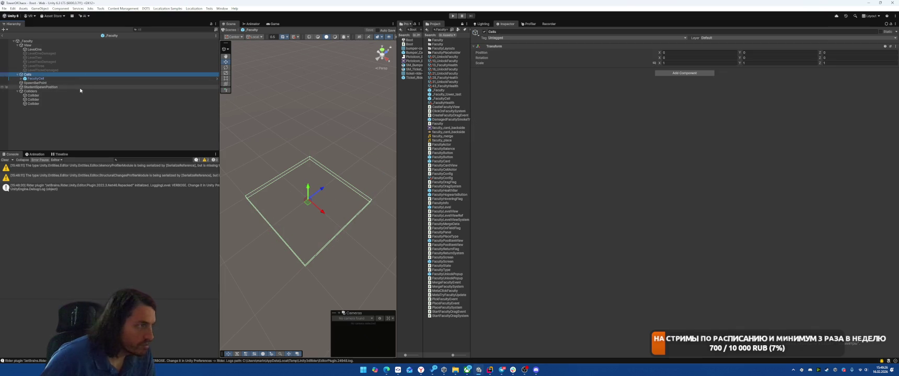
{"action": "left_click", "coordinate": [82, 95]}
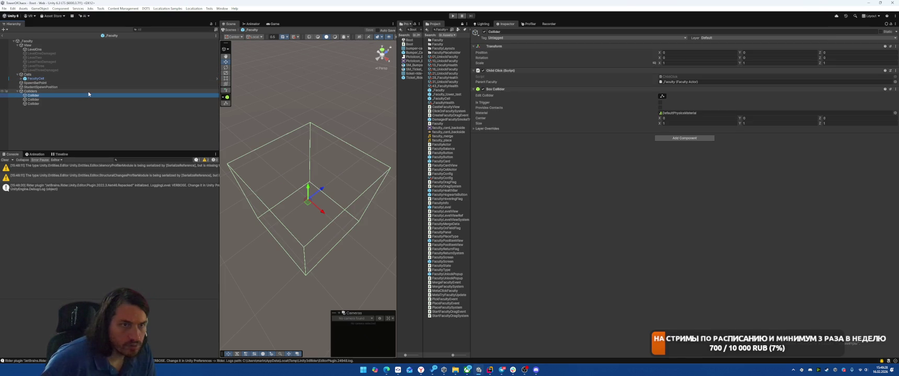
{"action": "key", "text": "Down"}
{"action": "key", "text": "Down"}
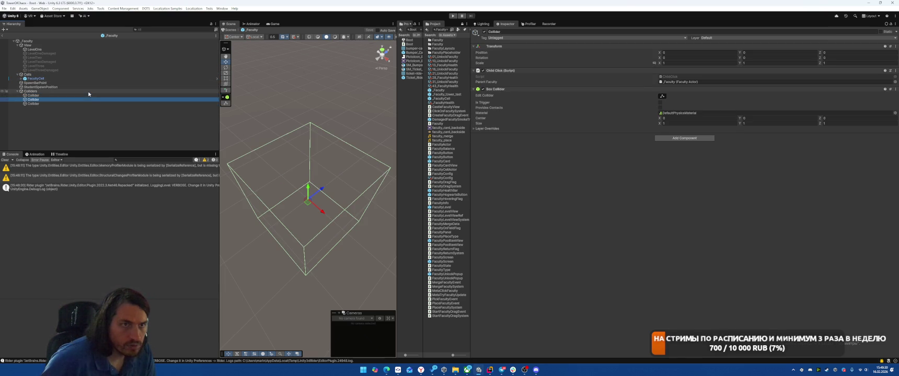
{"action": "key", "text": "Up"}
{"action": "key", "text": "Up"}
{"action": "key", "text": "Down"}
{"action": "key", "text": "Up"}
{"action": "key", "text": "Up"}
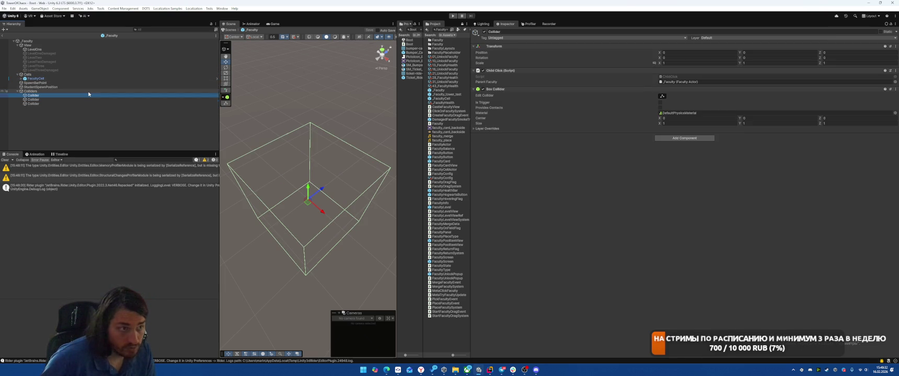
{"action": "key", "text": "Down"}
{"action": "key", "text": "Down"}
{"action": "key", "text": "Down"}
{"action": "key", "text": "Up"}
{"action": "key", "text": "Up"}
{"action": "key", "text": "Down"}
{"action": "key", "text": "Down"}
{"action": "key", "text": "Up"}
{"action": "key", "text": "Up"}
{"action": "key", "text": "Up"}
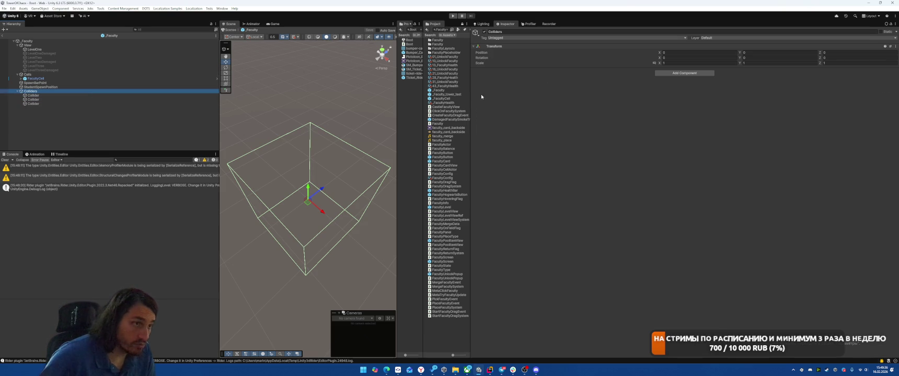
Widen the Project panel and its folder column, then return to Rider.
{"action": "left_click_drag", "start_coordinate": [471, 100], "coordinate": [588, 109]}
{"action": "left_click_drag", "start_coordinate": [421, 101], "coordinate": [457, 101]}
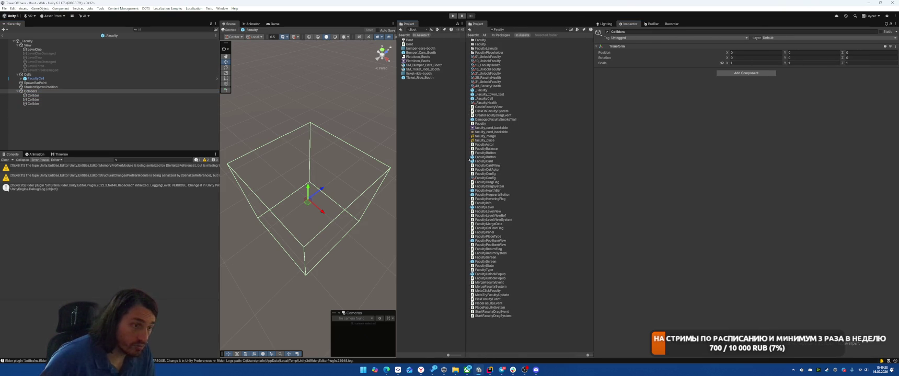
{"action": "key", "text": "alt+Tab"}
{"action": "key", "text": "ctrl+Tab"}
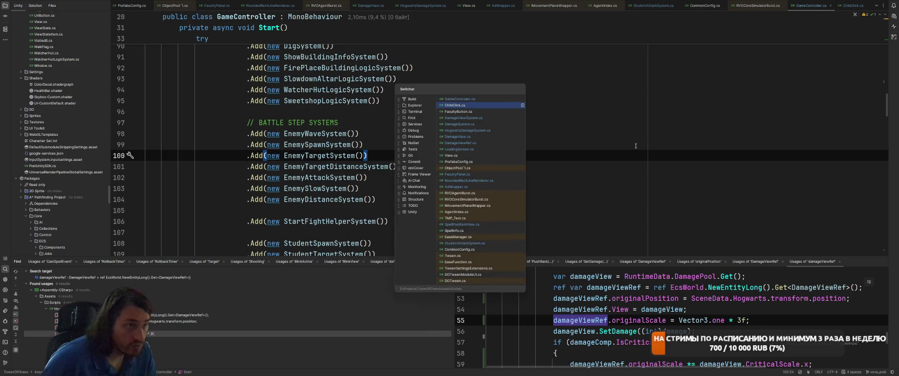
Add GameConfig.CommonConfig.FacultyLayerMask after the 50 distance in ClickOnFacultySystem's RaycastNonAlloc call.
{"action": "key", "text": "Escape"}
{"action": "scroll", "coordinate": [575, 162], "scroll_direction": "up", "scroll_amount": 12}
{"action": "scroll", "coordinate": [398, 160], "scroll_direction": "down", "scroll_amount": 4}
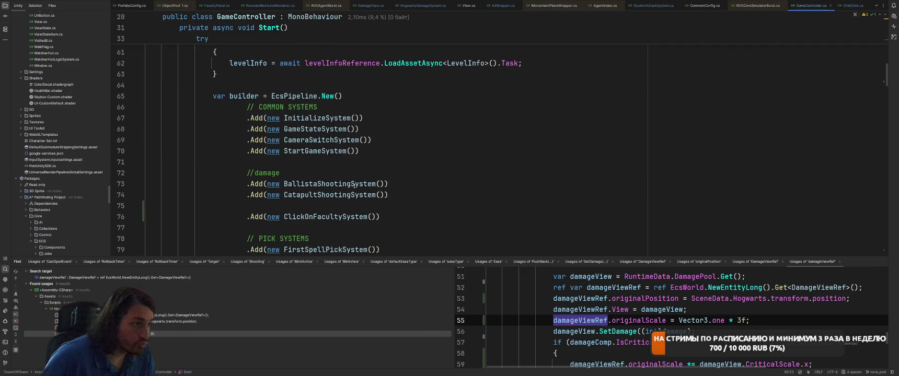
{"action": "left_click", "coordinate": [320, 219], "text": "ctrl"}
{"action": "scroll", "coordinate": [407, 180], "scroll_direction": "down", "scroll_amount": 4}
{"action": "scroll", "coordinate": [407, 180], "scroll_direction": "up", "scroll_amount": 3}
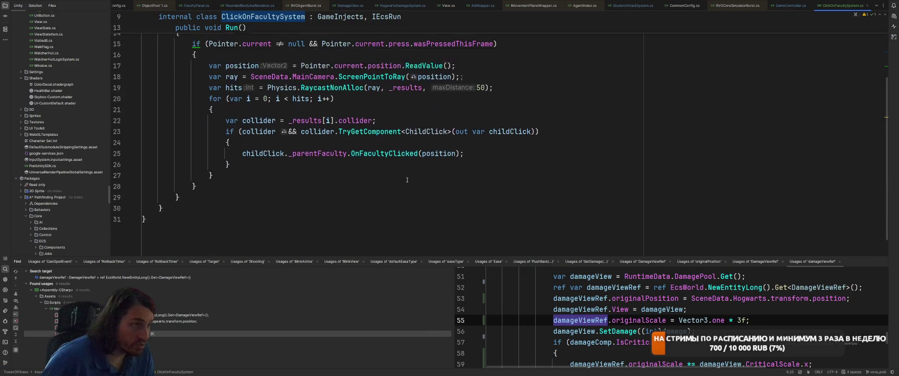
{"action": "left_click", "coordinate": [485, 163]}
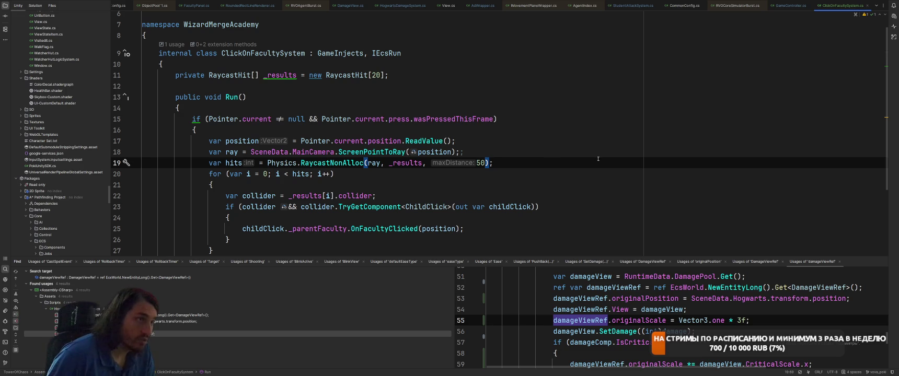
{"action": "type", "text": ", Gam"}
{"action": "key", "text": "Return"}
{"action": "type", "text": "."}
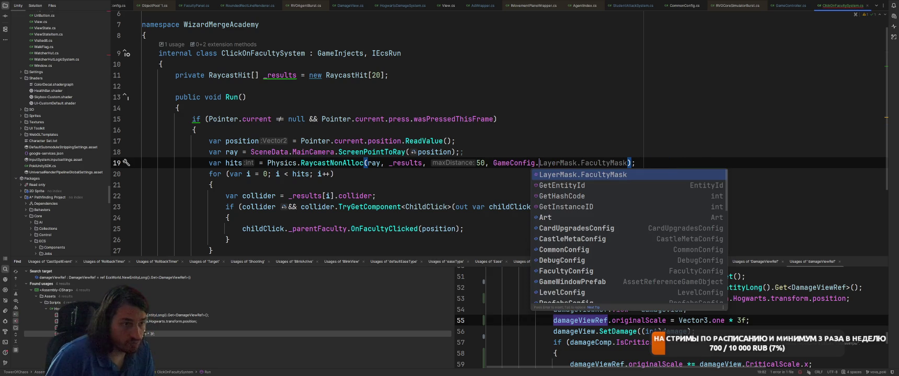
{"action": "type", "text": "Com"}
{"action": "key", "text": "Return"}
{"action": "type", "text": "."}
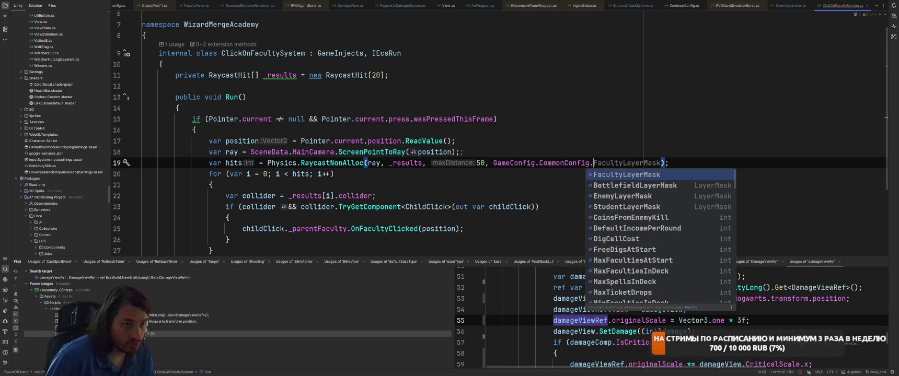
{"action": "key", "text": "Escape"}
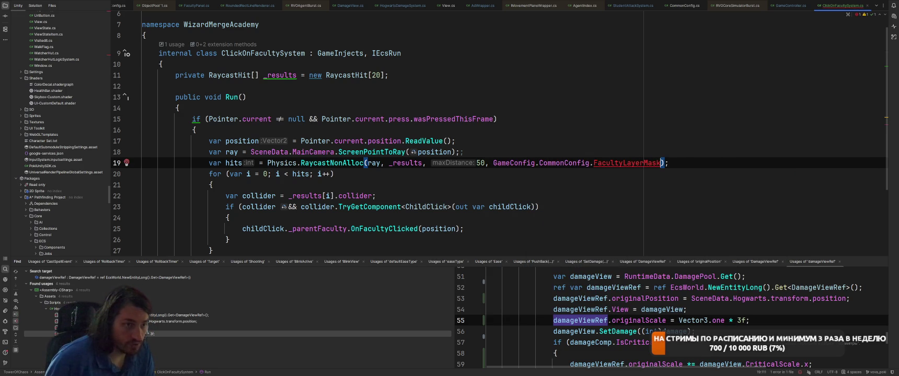
Create the missing FacultyLayerMask field in CommonConfig.
{"action": "key", "text": "alt+Return"}
{"action": "key", "text": "Down"}
{"action": "key", "text": "Down"}
{"action": "key", "text": "Down"}
{"action": "key", "text": "Return"}
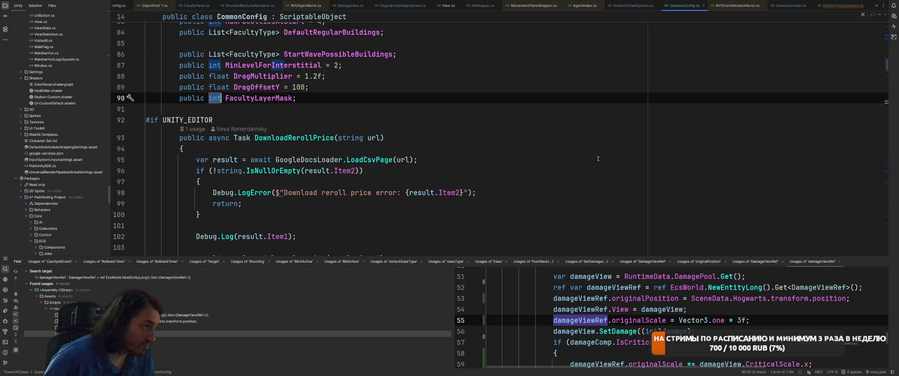
Change the new FacultyLayerMask field's type to LayerMask.
{"action": "type", "text": "Faculty"}
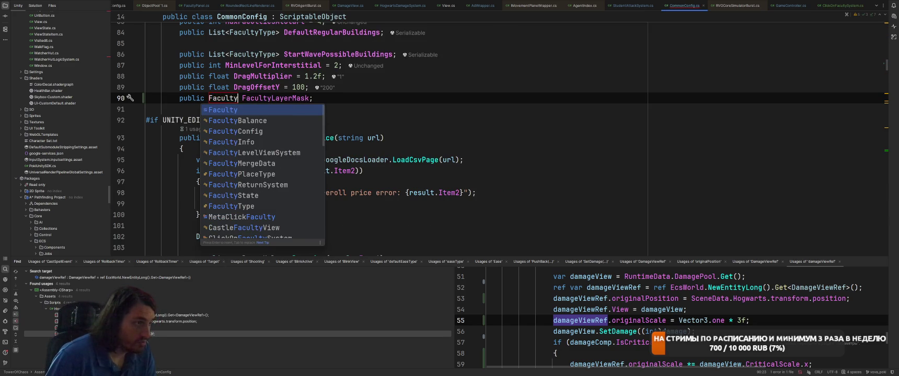
{"action": "key", "text": "BackSpace"}
{"action": "key", "text": "BackSpace"}
{"action": "key", "text": "BackSpace"}
{"action": "type", "text": "Lay"}
{"action": "key", "text": "Return"}
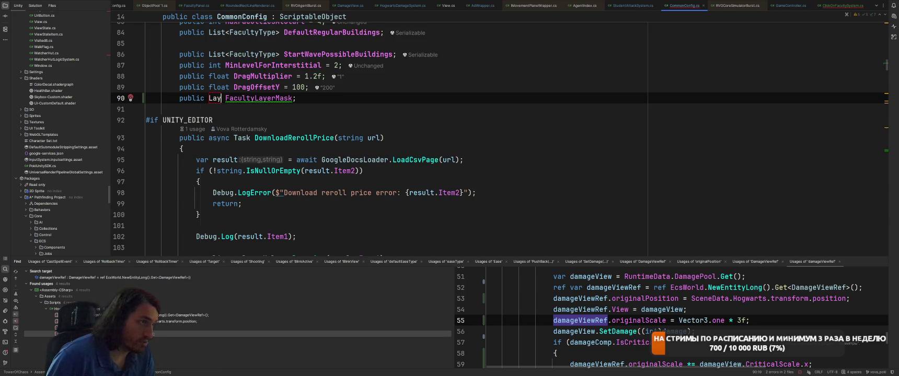
Move the FacultyLayerMask line below StudentLayerMask in CommonConfig.cs, then switch to Unity.
{"action": "key", "text": "shift+Home"}
{"action": "key", "text": "ctrl+x"}
{"action": "scroll", "coordinate": [567, 156], "scroll_direction": "up", "scroll_amount": 10}
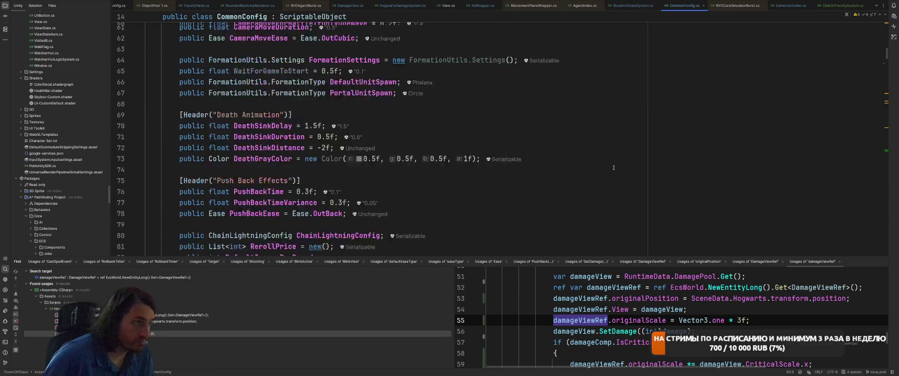
{"action": "scroll", "coordinate": [566, 156], "scroll_direction": "up", "scroll_amount": 8}
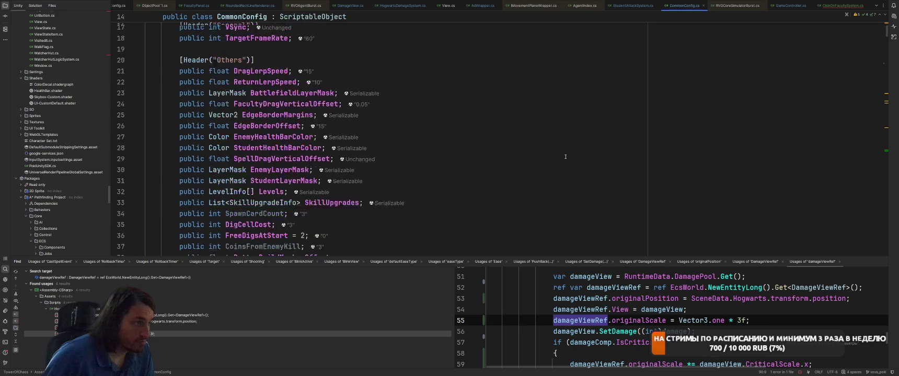
{"action": "scroll", "coordinate": [565, 156], "scroll_direction": "down", "scroll_amount": 4}
{"action": "left_click", "coordinate": [503, 145]}
{"action": "key", "text": "Return"}
{"action": "key", "text": "ctrl+v"}
{"action": "key", "text": "alt+Tab"}
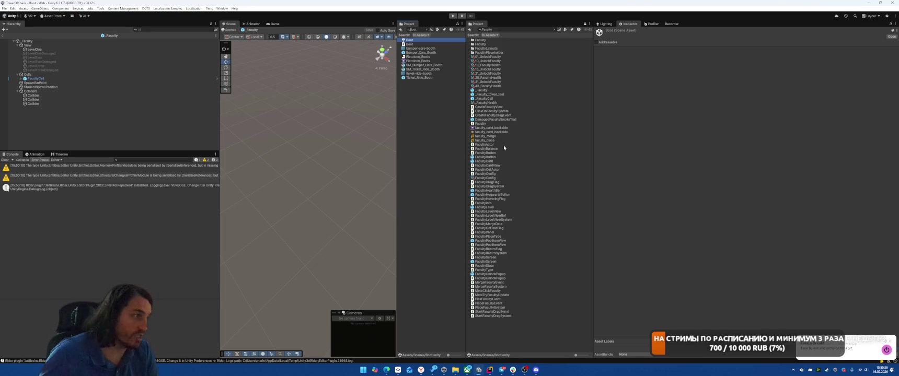
Clear the Project search and open the CommonConfig asset under SO > Configs.
{"action": "left_click", "coordinate": [553, 29]}
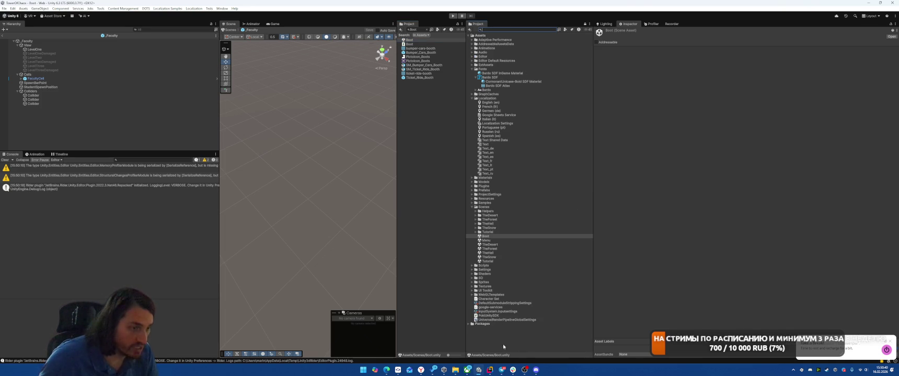
{"action": "mouse_move", "coordinate": [496, 373]}
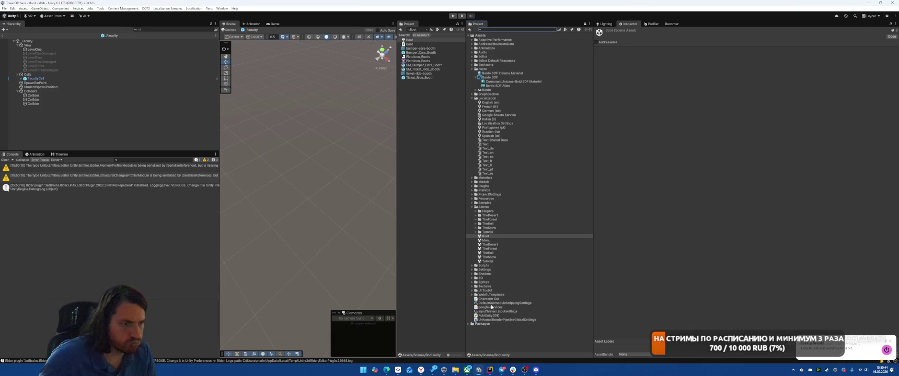
{"action": "left_click", "coordinate": [505, 33]}
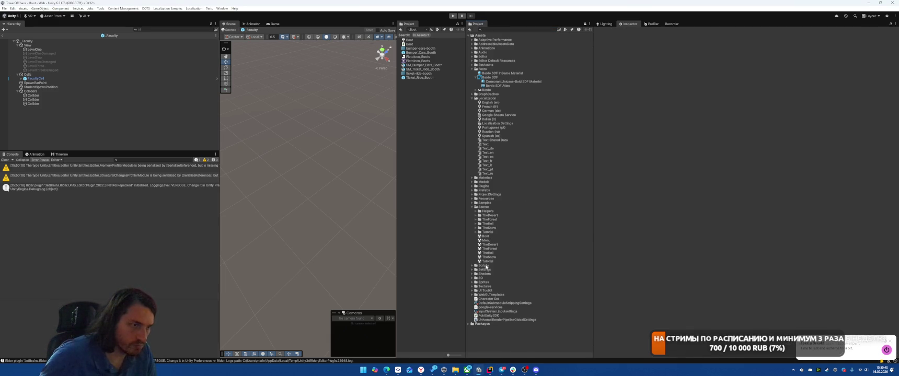
{"action": "left_click", "coordinate": [471, 282]}
{"action": "left_click", "coordinate": [471, 277]}
{"action": "scroll", "coordinate": [494, 252], "scroll_direction": "down", "scroll_amount": 3}
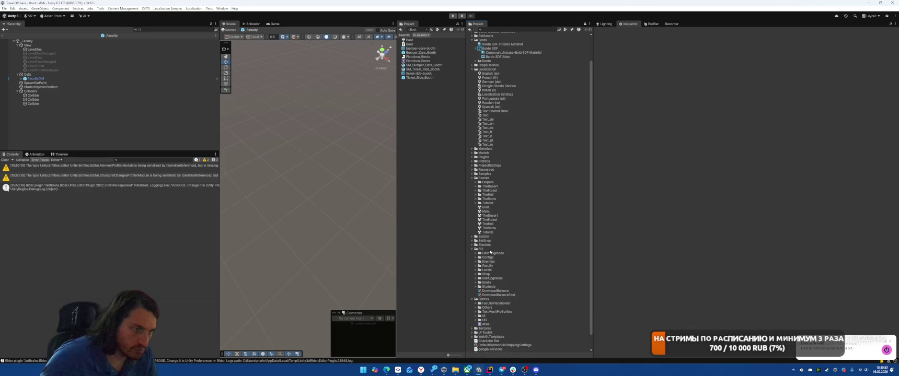
{"action": "left_click", "coordinate": [475, 257]}
{"action": "scroll", "coordinate": [470, 283], "scroll_direction": "down", "scroll_amount": 1}
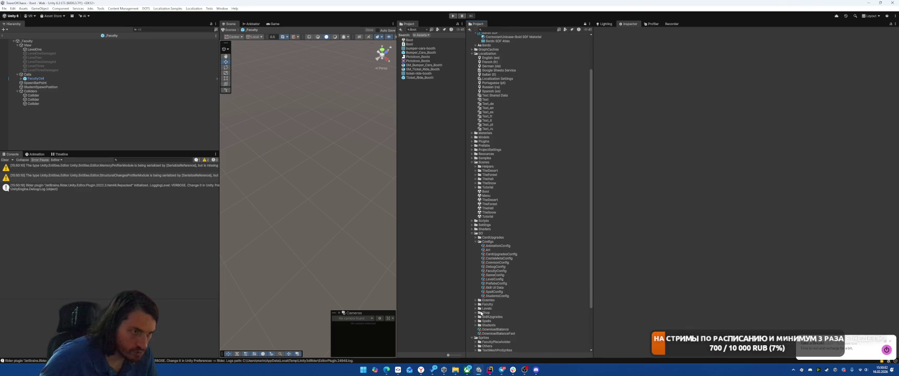
{"action": "left_click", "coordinate": [497, 263]}
Set Faculty Layer Mask to Default, exit the prefab, and clear the console.
{"action": "left_click", "coordinate": [741, 137]}
{"action": "left_click", "coordinate": [741, 154]}
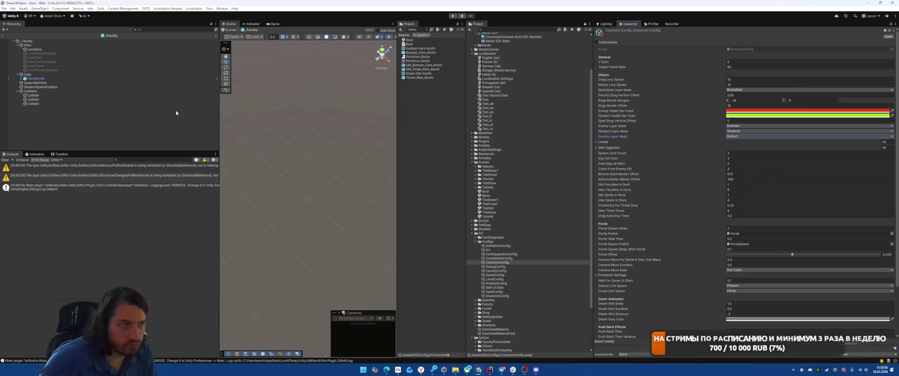
{"action": "left_click", "coordinate": [731, 137]}
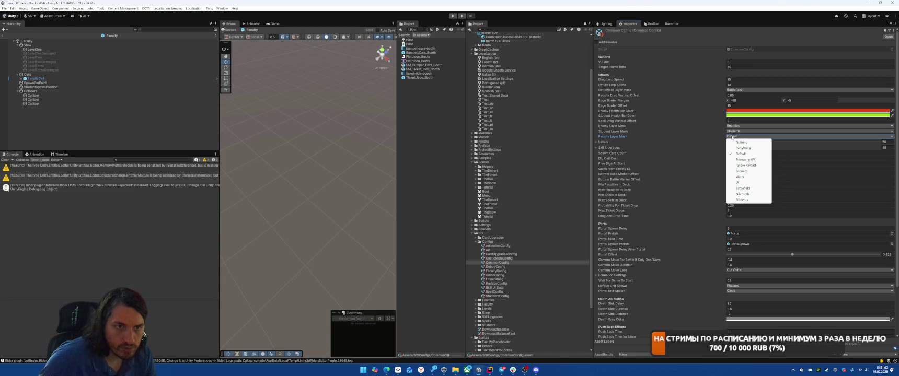
{"action": "left_click", "coordinate": [114, 118]}
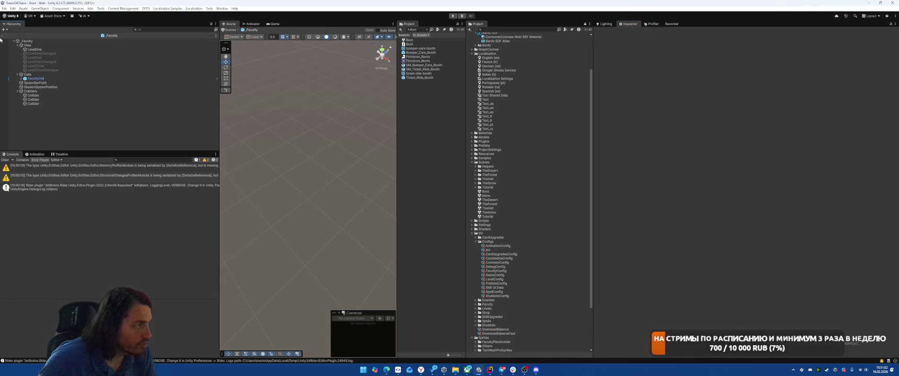
{"action": "left_click", "coordinate": [2, 37]}
{"action": "left_click", "coordinate": [4, 160]}
Play the game, start a battle from the main menu, stop, and return to Rider.
{"action": "left_click", "coordinate": [452, 16]}
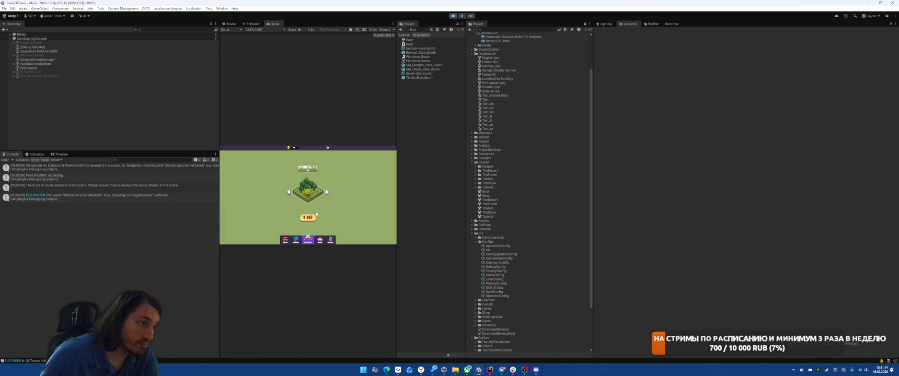
{"action": "left_click", "coordinate": [312, 218]}
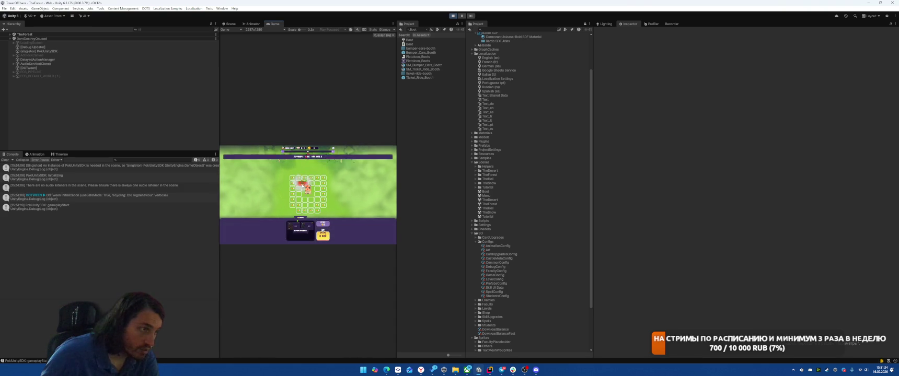
{"action": "key", "text": "ctrl+p"}
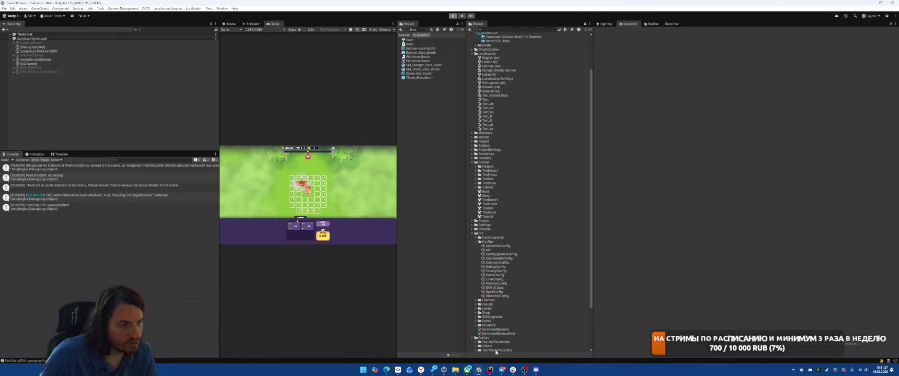
{"action": "double_click", "coordinate": [497, 262]}
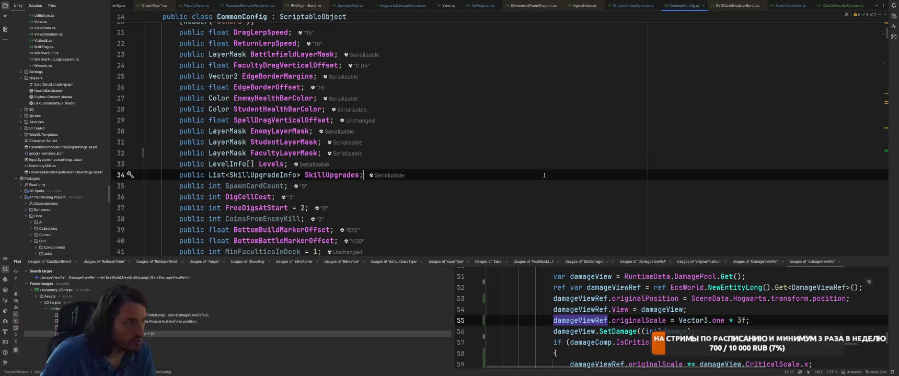
Go back from ClickOnFacultySystem and open EndDragSystem.cs through Search Everywhere ('endDra').
{"action": "scroll", "coordinate": [529, 152], "scroll_direction": "up", "scroll_amount": 1}
{"action": "scroll", "coordinate": [529, 152], "scroll_direction": "up", "scroll_amount": 5}
{"action": "key", "text": "ctrl+minus"}
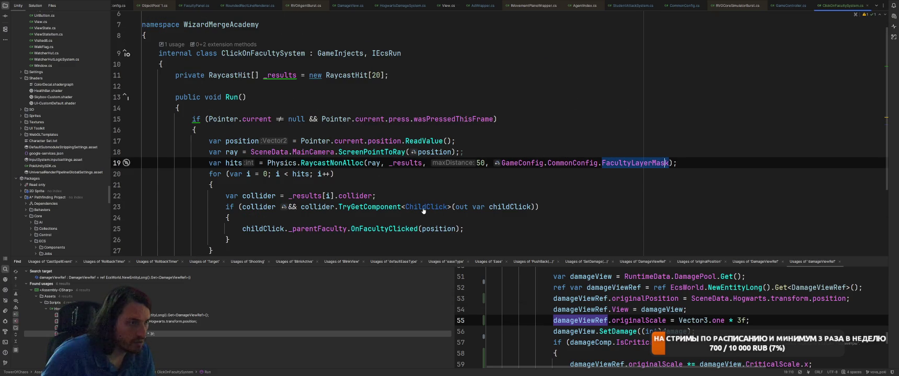
{"action": "left_click", "coordinate": [514, 187]}
{"action": "key", "text": "ctrl+t"}
{"action": "type", "text": "endDra"}
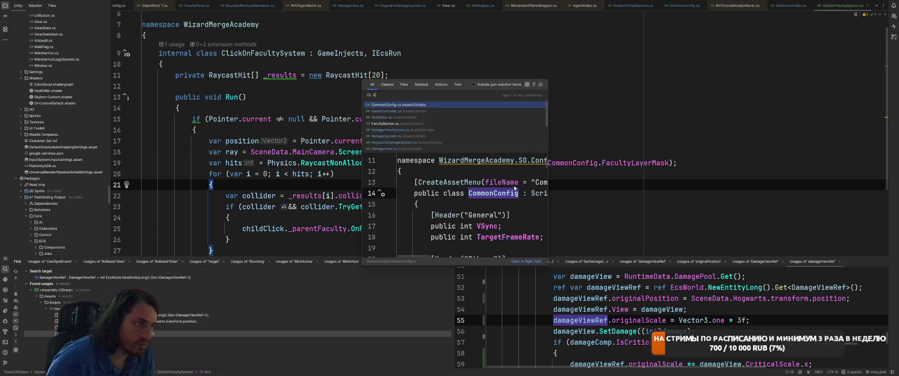
{"action": "key", "text": "Return"}
Hide the Find panel and scroll EndDragSystem to the line that adds PlaceFacultyEvent.
{"action": "scroll", "coordinate": [514, 186], "scroll_direction": "down", "scroll_amount": 5}
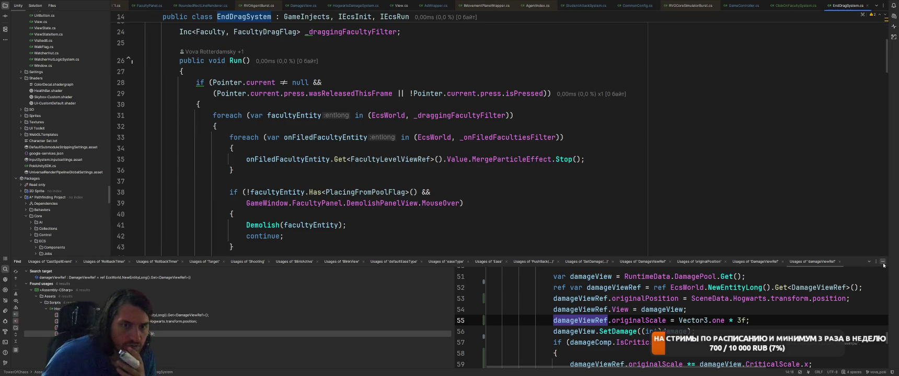
{"action": "key", "text": "shift+Escape"}
{"action": "scroll", "coordinate": [641, 209], "scroll_direction": "down", "scroll_amount": 6}
{"action": "scroll", "coordinate": [642, 209], "scroll_direction": "down", "scroll_amount": 10}
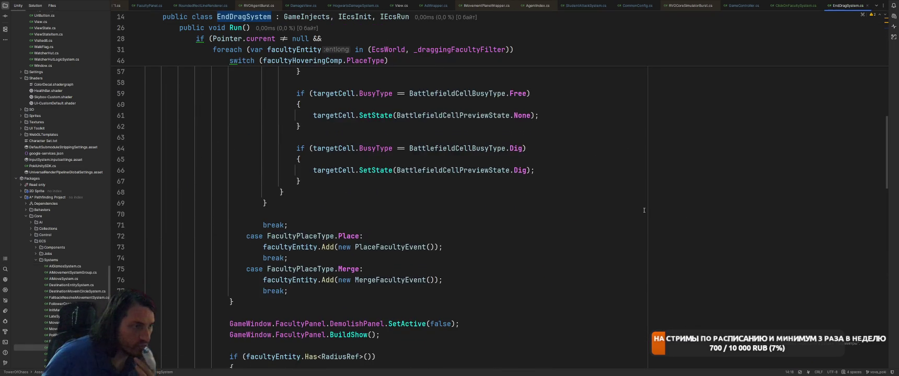
{"action": "scroll", "coordinate": [647, 211], "scroll_direction": "down", "scroll_amount": 4}
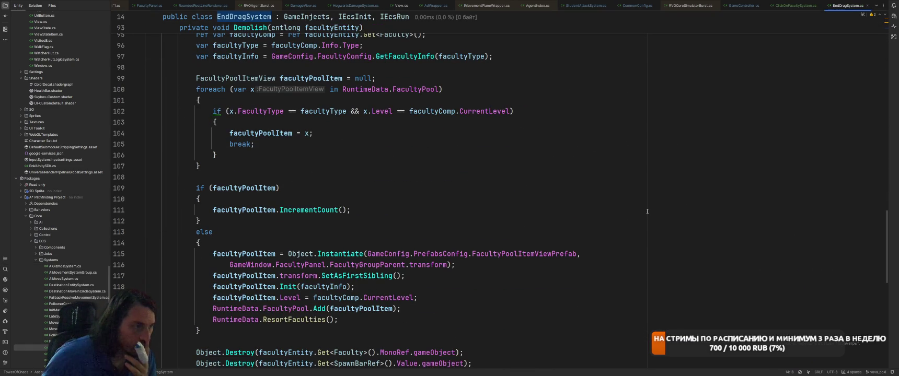
{"action": "scroll", "coordinate": [647, 211], "scroll_direction": "down", "scroll_amount": 12}
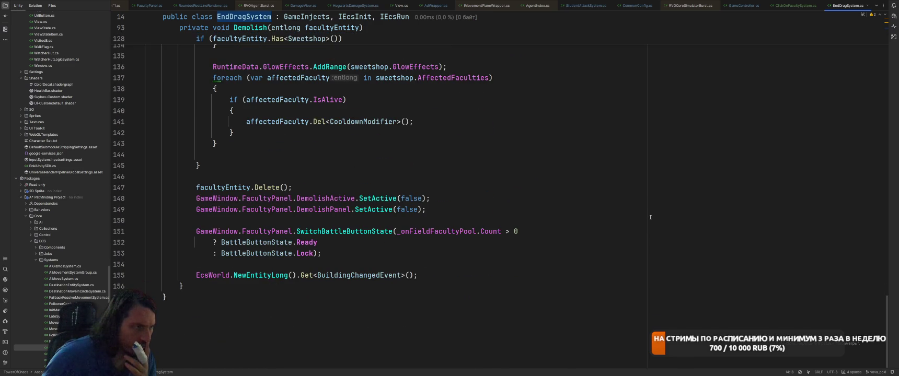
{"action": "scroll", "coordinate": [650, 217], "scroll_direction": "up", "scroll_amount": 14}
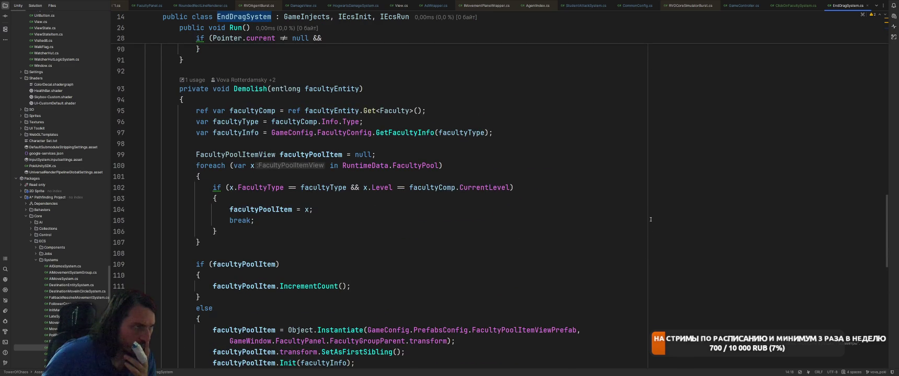
{"action": "scroll", "coordinate": [651, 219], "scroll_direction": "up", "scroll_amount": 7}
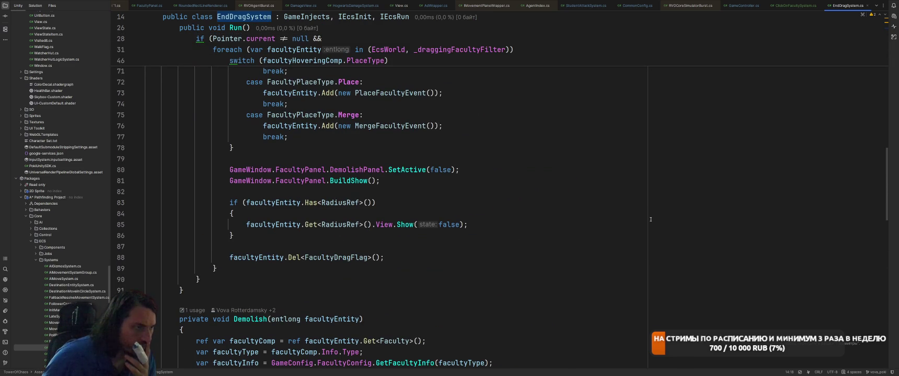
{"action": "scroll", "coordinate": [650, 219], "scroll_direction": "up", "scroll_amount": 4}
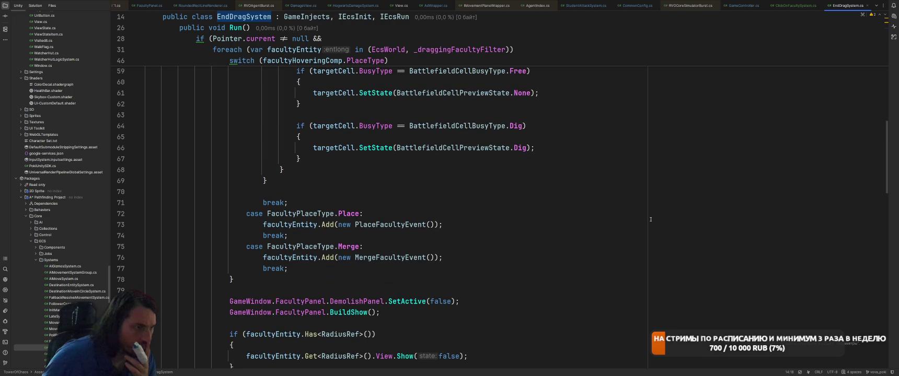
{"action": "scroll", "coordinate": [650, 219], "scroll_direction": "up", "scroll_amount": 2}
Jump to the PlaceFacultyEvent declaration and list all its usages.
{"action": "right_click", "coordinate": [377, 290]}
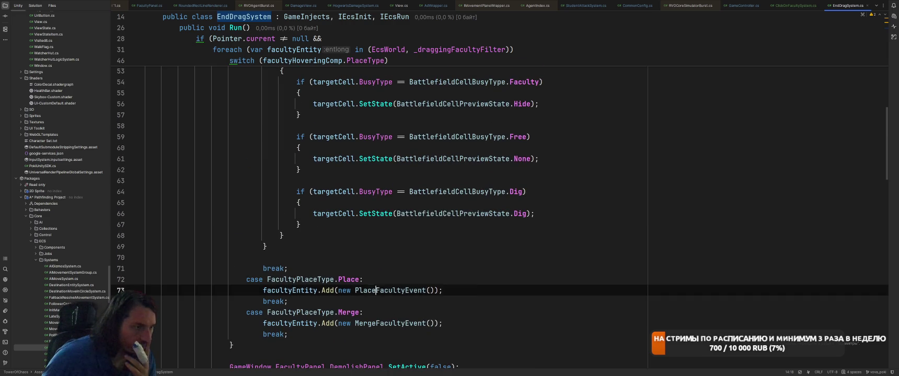
{"action": "key", "text": "Escape"}
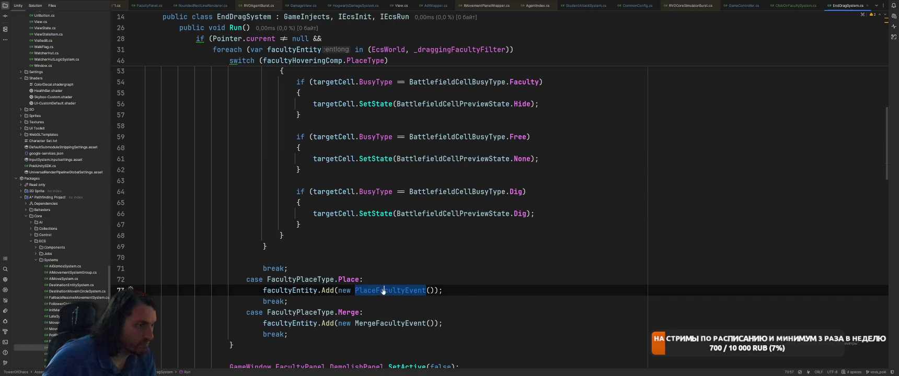
{"action": "left_click", "coordinate": [372, 290], "text": "ctrl"}
{"action": "right_click", "coordinate": [254, 68]}
{"action": "left_click", "coordinate": [287, 111]}
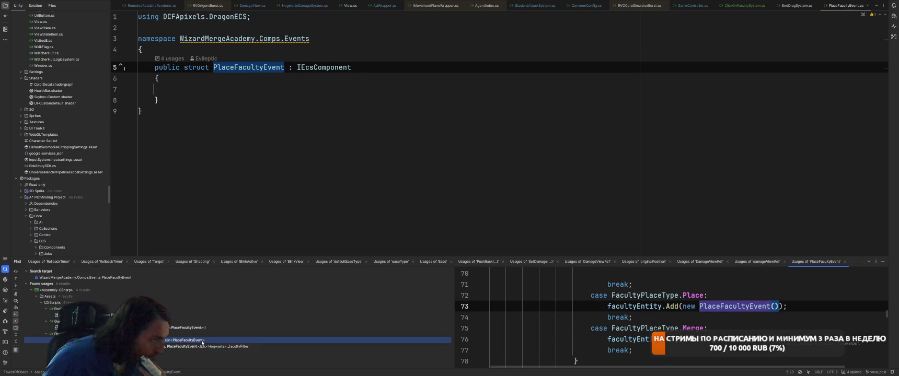
Open PlaceFacultySystem from its IOn<PlaceFacultyEvent> usage and read through its particle-spawning code.
{"action": "double_click", "coordinate": [200, 341]}
{"action": "scroll", "coordinate": [462, 206], "scroll_direction": "down", "scroll_amount": 8}
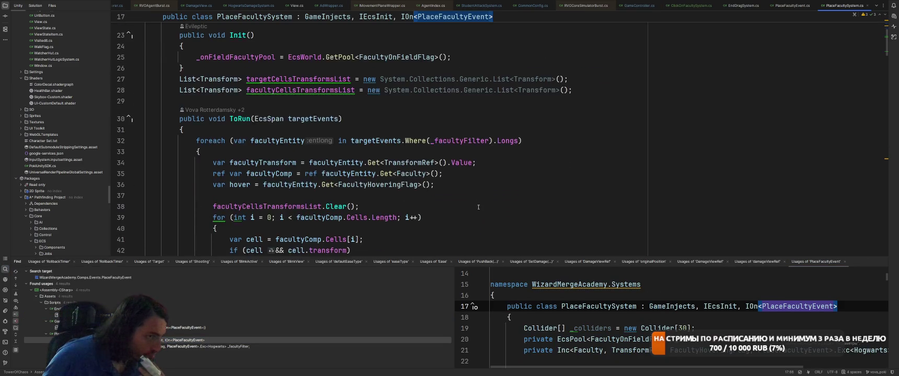
{"action": "scroll", "coordinate": [483, 196], "scroll_direction": "down", "scroll_amount": 7}
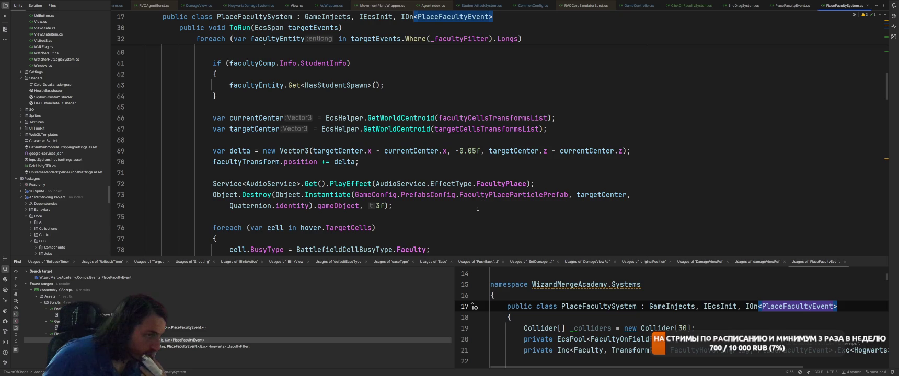
{"action": "scroll", "coordinate": [506, 210], "scroll_direction": "down", "scroll_amount": 1}
{"action": "left_click", "coordinate": [886, 262]}
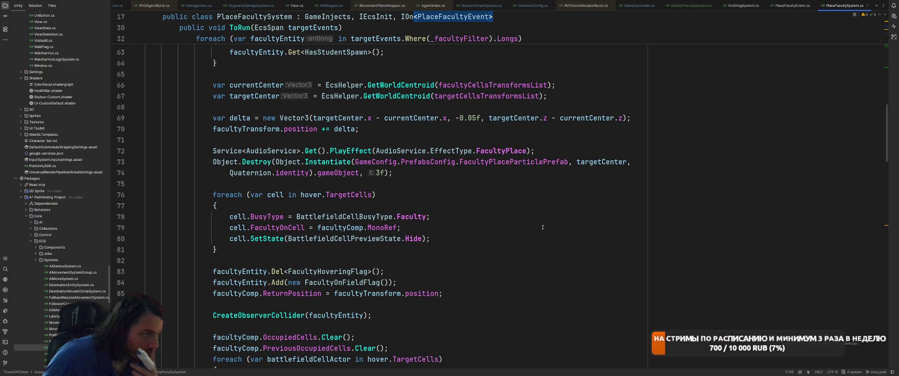
{"action": "scroll", "coordinate": [543, 227], "scroll_direction": "up", "scroll_amount": 10}
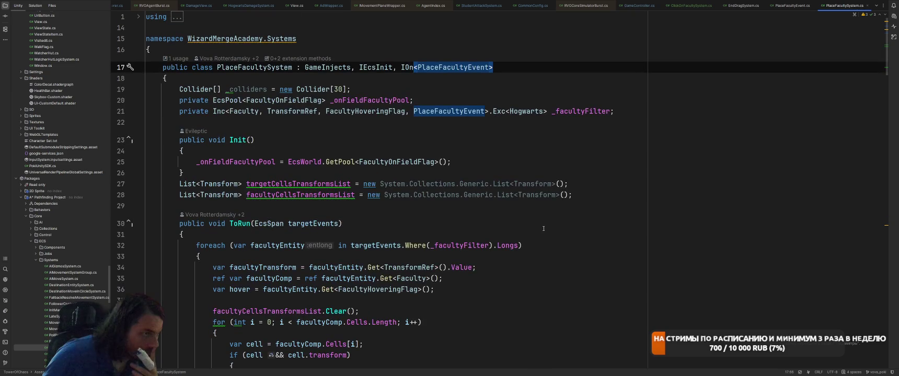
{"action": "scroll", "coordinate": [516, 64], "scroll_direction": "down", "scroll_amount": 20}
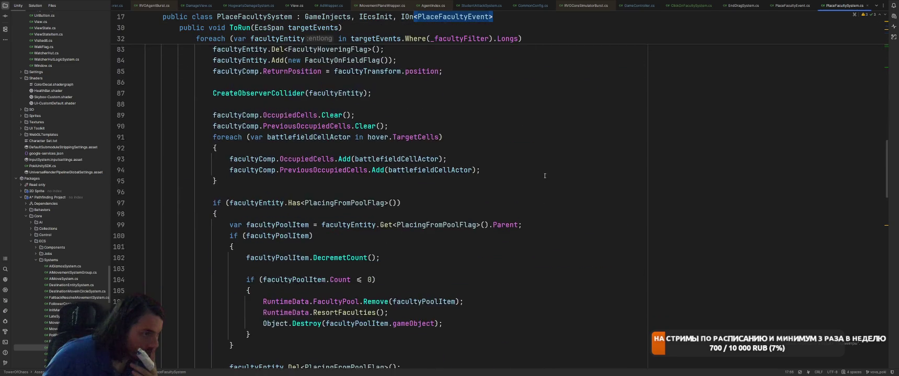
{"action": "scroll", "coordinate": [547, 182], "scroll_direction": "down", "scroll_amount": 2}
{"action": "scroll", "coordinate": [551, 183], "scroll_direction": "up", "scroll_amount": 7}
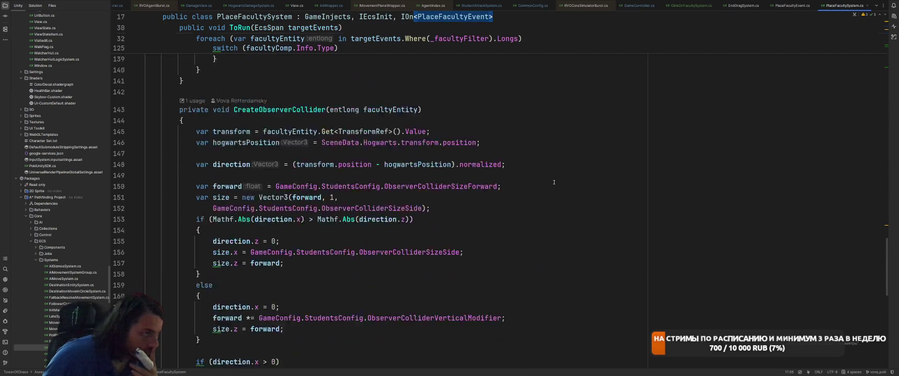
{"action": "scroll", "coordinate": [559, 184], "scroll_direction": "down", "scroll_amount": 14}
{"action": "scroll", "coordinate": [562, 185], "scroll_direction": "up", "scroll_amount": 20}
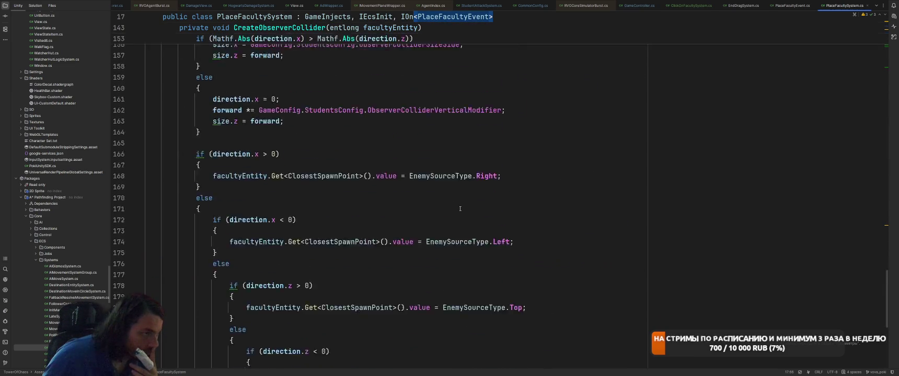
{"action": "scroll", "coordinate": [460, 213], "scroll_direction": "up", "scroll_amount": 20}
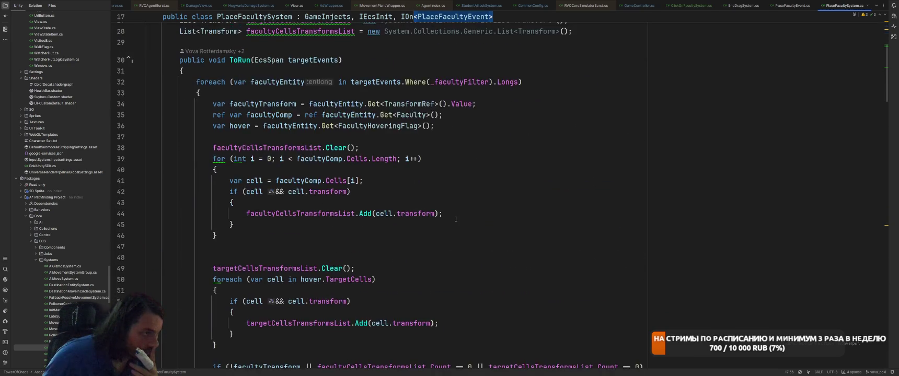
{"action": "left_click", "coordinate": [487, 160]}
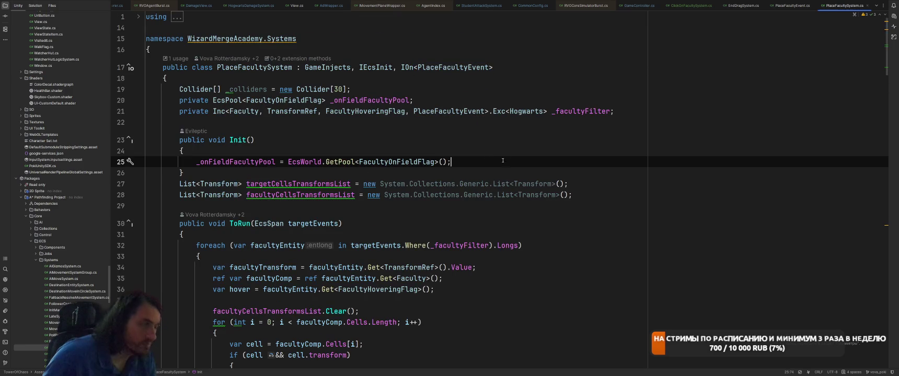
Declare an ObjectPool<GameObject> _placeParticlePool field below _facultyFilter.
{"action": "left_click", "coordinate": [670, 108]}
{"action": "key", "text": "Return"}
{"action": "key", "text": "Return"}
{"action": "type", "text": "ObjectPoo"}
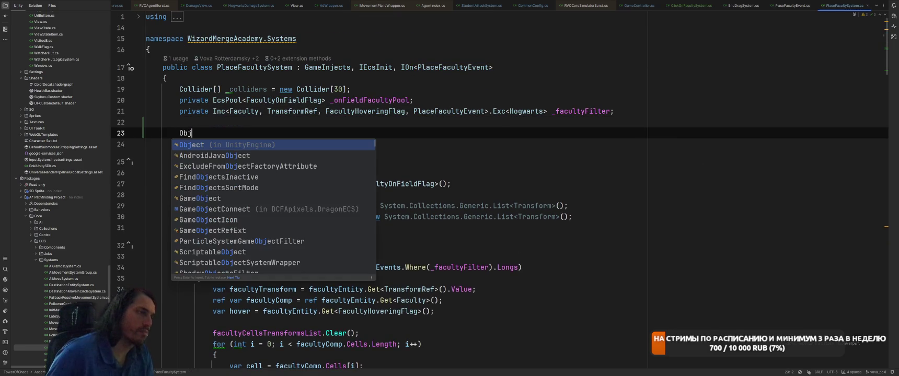
{"action": "key", "text": "Return"}
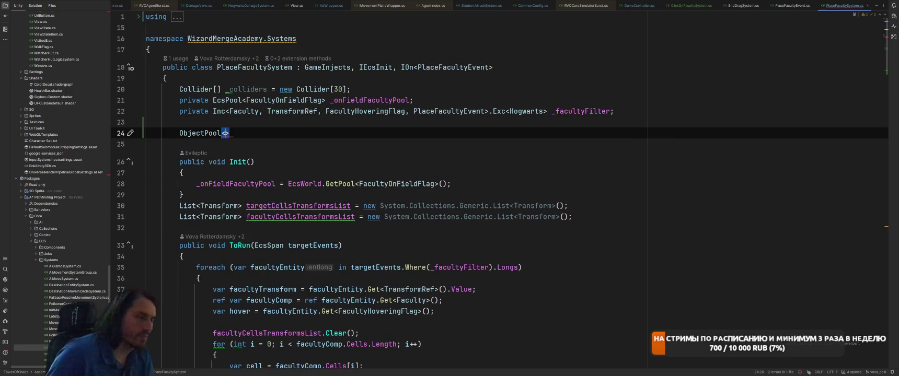
{"action": "type", "text": "Gam"}
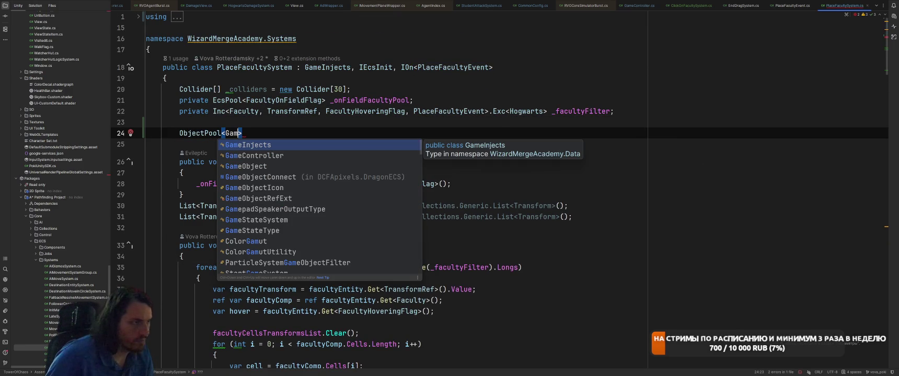
{"action": "key", "text": "Down"}
{"action": "key", "text": "Down"}
{"action": "key", "text": "Return"}
{"action": "type", "text": "_pla"}
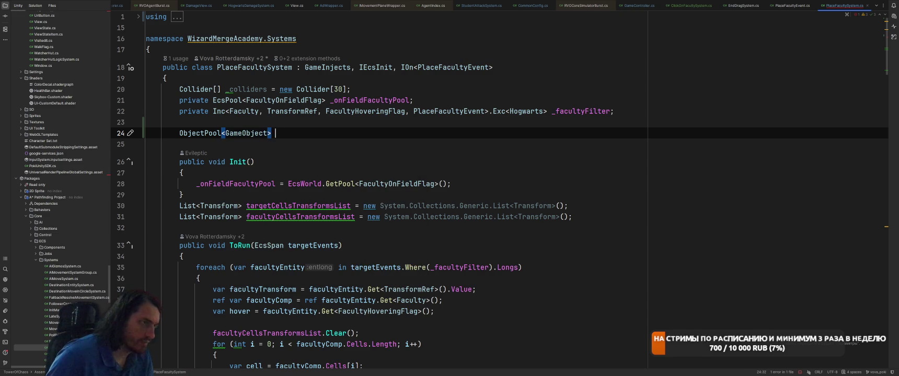
{"action": "type", "text": "ceParticlePool;"}
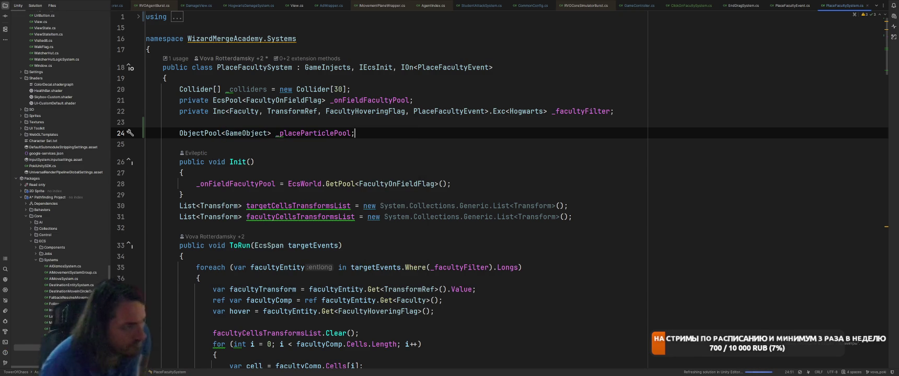
In Init, construct _placeParticlePool as a new ObjectPool from the suggested constructor.
{"action": "key", "text": "Down"}
{"action": "key", "text": "Down"}
{"action": "key", "text": "Down"}
{"action": "key", "text": "End"}
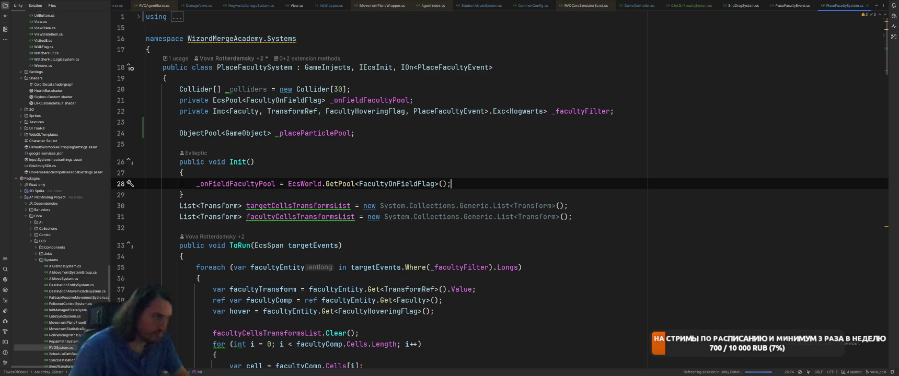
{"action": "key", "text": "Return"}
{"action": "key", "text": "Return"}
{"action": "type", "text": "_p"}
{"action": "key", "text": "Return"}
{"action": "type", "text": "= n"}
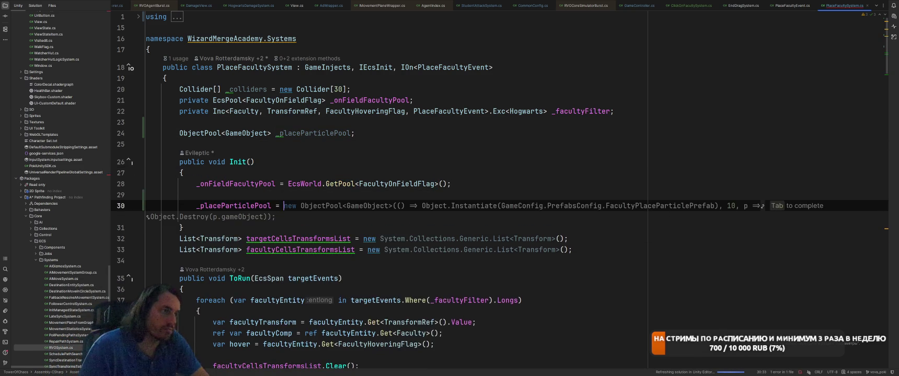
{"action": "key", "text": "Return"}
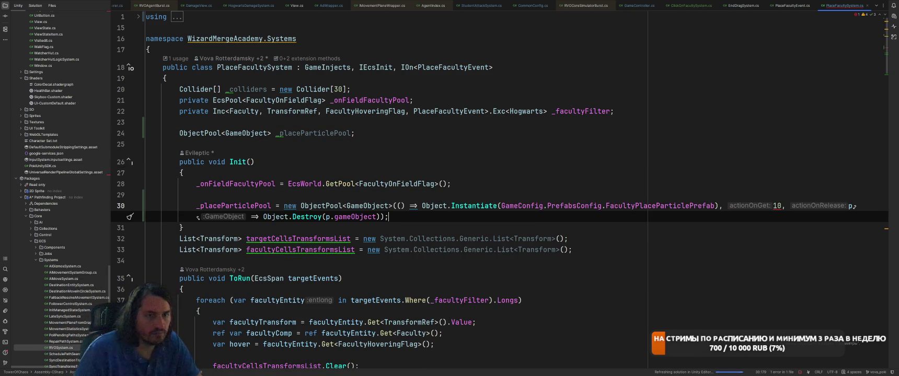
Replace the actionOnGet argument with x => x.gameObject.SetActive(true).
{"action": "left_click", "coordinate": [776, 205]}
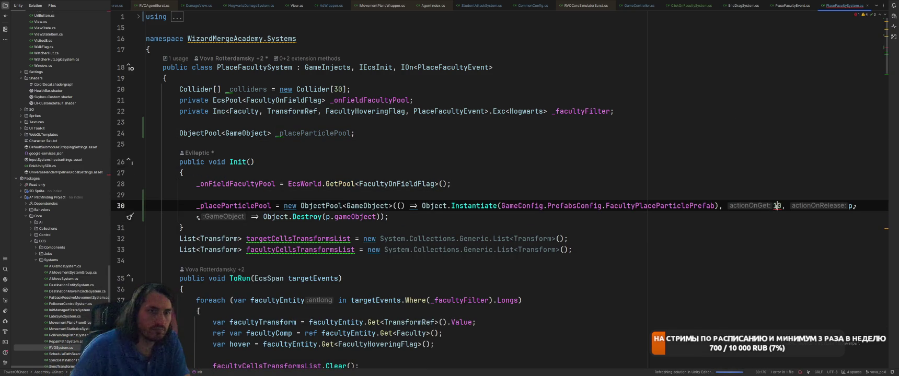
{"action": "key", "text": "BackSpace"}
{"action": "key", "text": "Delete"}
{"action": "type", "text": "x => "}
{"action": "type", "text": "x.gameObject."}
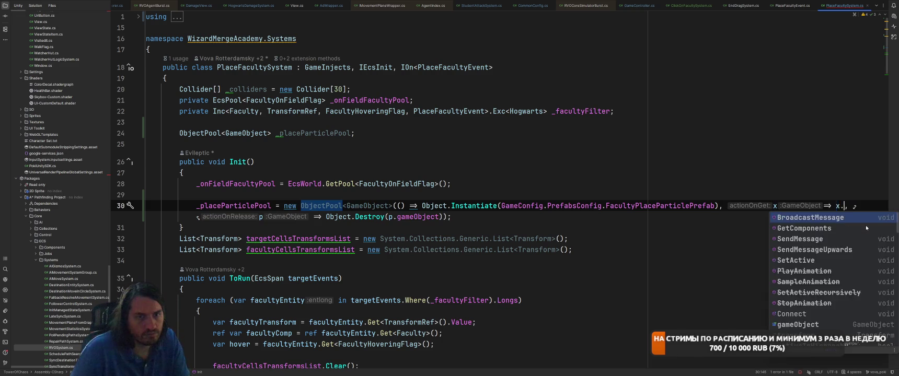
{"action": "type", "text": "Set"}
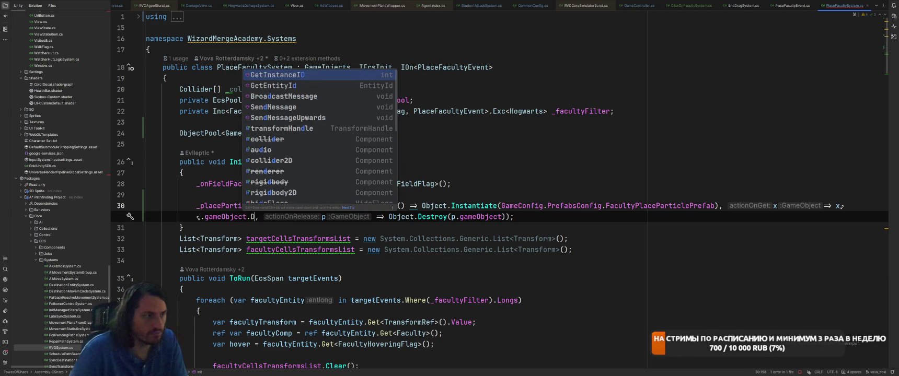
{"action": "key", "text": "Return"}
{"action": "type", "text": "true"}
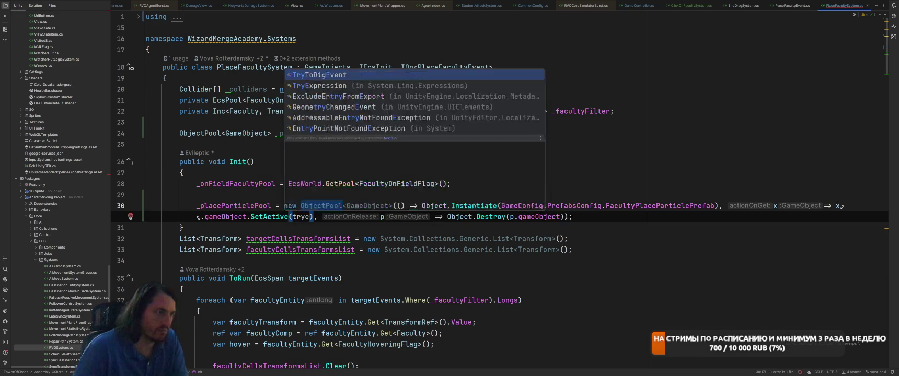
Change the release callback from Object.Destroy to p.SetActive(false) and save the file.
{"action": "left_click_drag", "start_coordinate": [447, 217], "coordinate": [569, 217]}
{"action": "type", "text": "p"}
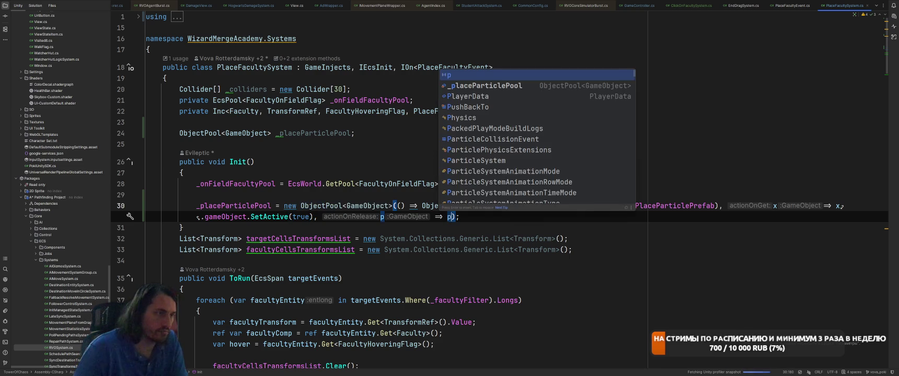
{"action": "type", "text": ","}
{"action": "key", "text": "Escape"}
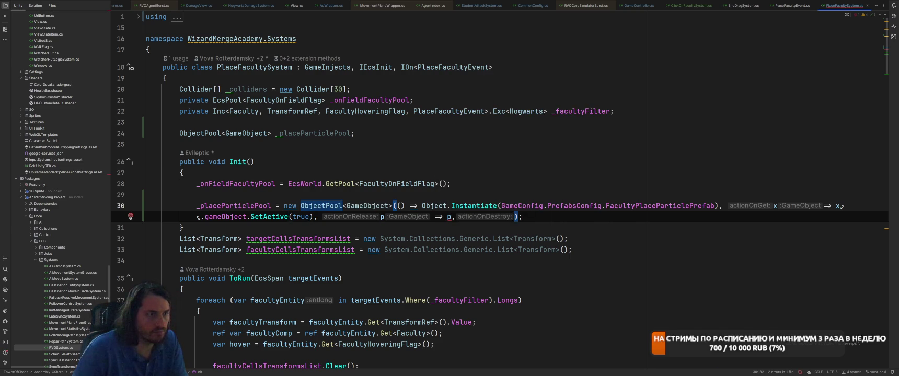
{"action": "key", "text": "BackSpace"}
{"action": "type", "text": ".se"}
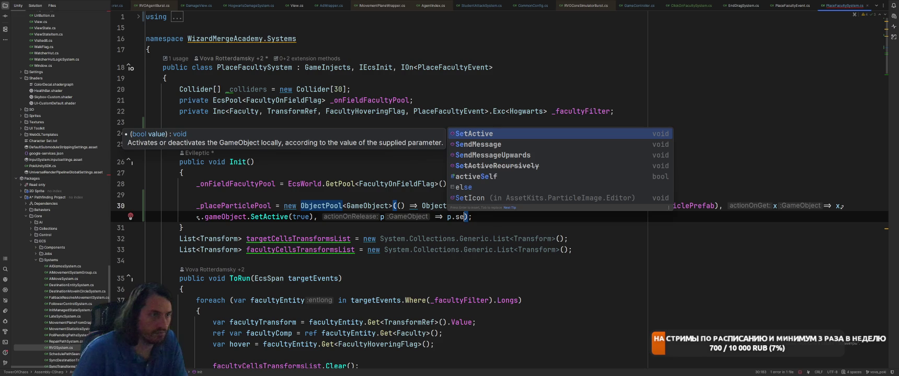
{"action": "key", "text": "Return"}
{"action": "type", "text": "false"}
{"action": "key", "text": "End"}
{"action": "key", "text": "ctrl+s"}
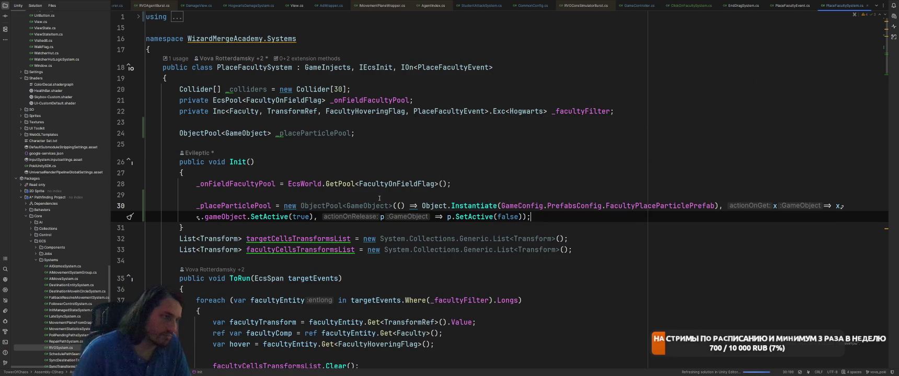
{"action": "scroll", "coordinate": [491, 203], "scroll_direction": "down", "scroll_amount": 5}
{"action": "scroll", "coordinate": [491, 203], "scroll_direction": "down", "scroll_amount": 6}
{"action": "scroll", "coordinate": [546, 176], "scroll_direction": "down", "scroll_amount": 3}
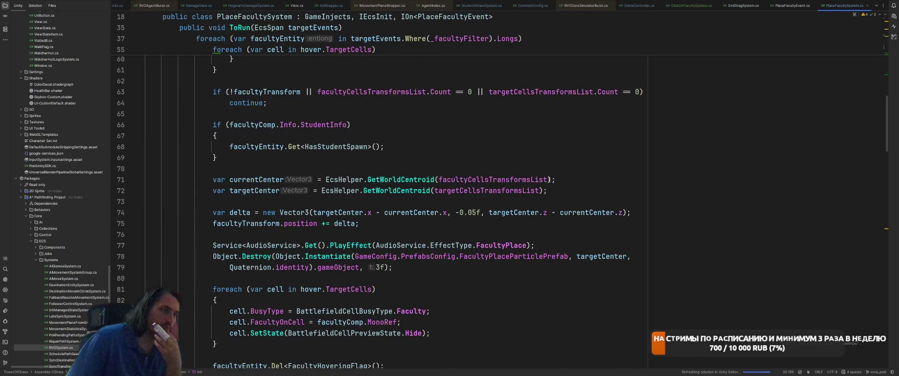
After PlayEffect, take a particle from _placeParticlePool and position it at the target centre.
{"action": "left_click", "coordinate": [311, 246]}
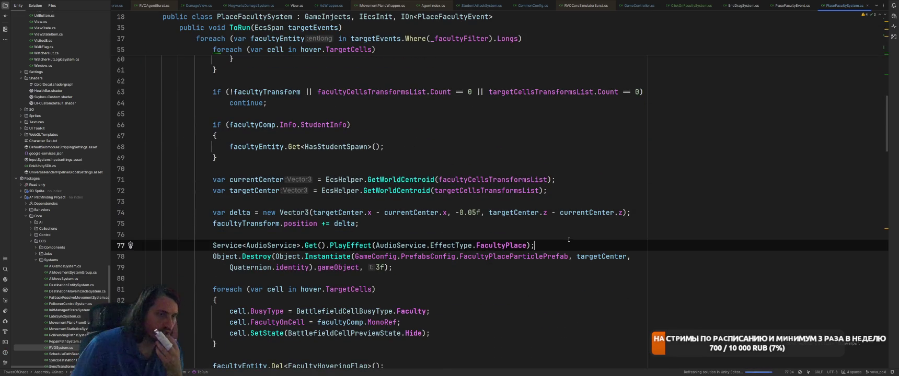
{"action": "double_click", "coordinate": [512, 256]}
{"action": "scroll", "coordinate": [589, 141], "scroll_direction": "up", "scroll_amount": 14}
{"action": "scroll", "coordinate": [588, 141], "scroll_direction": "down", "scroll_amount": 13}
{"action": "left_click", "coordinate": [578, 274]}
{"action": "key", "text": "Return"}
{"action": "key", "text": "Return"}
{"action": "key", "text": "BackSpace"}
{"action": "type", "text": "var particle"}
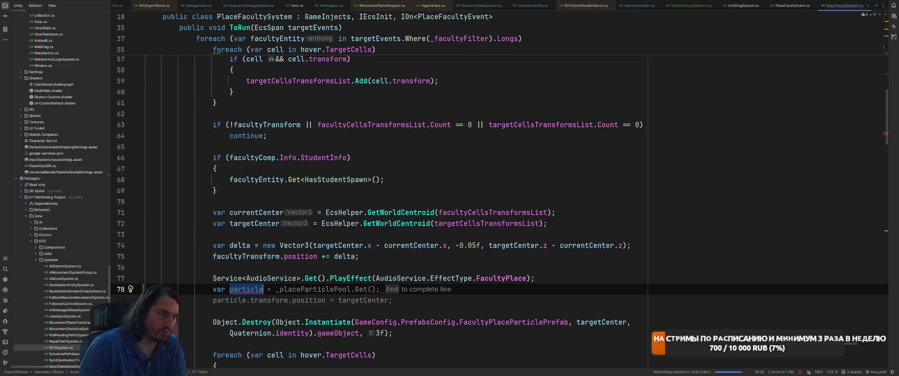
{"action": "key", "text": "Tab"}
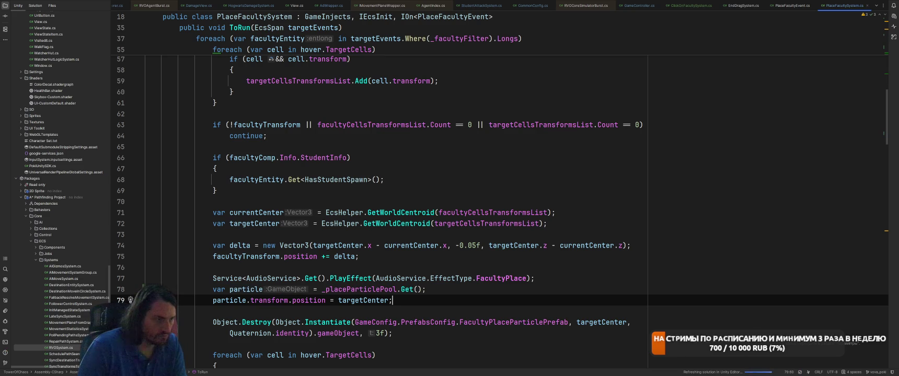
Add an EcsWorld new-entity line below the particle positioning.
{"action": "key", "text": "Return"}
{"action": "key", "text": "Return"}
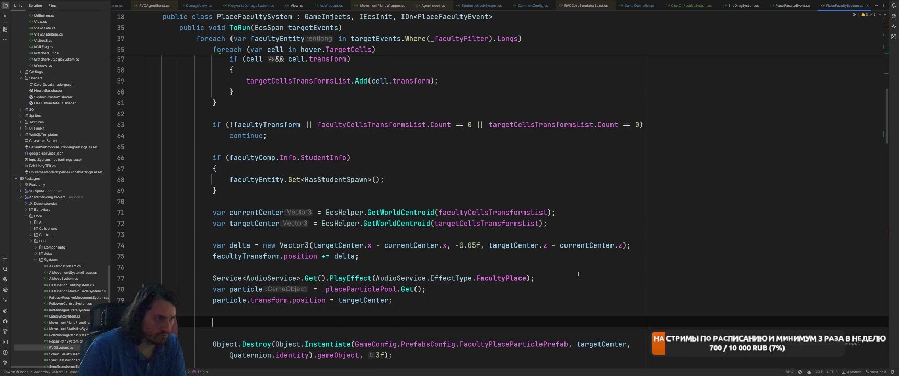
{"action": "type", "text": "e"}
{"action": "key", "text": "BackSpace"}
{"action": "type", "text": "Ecsw"}
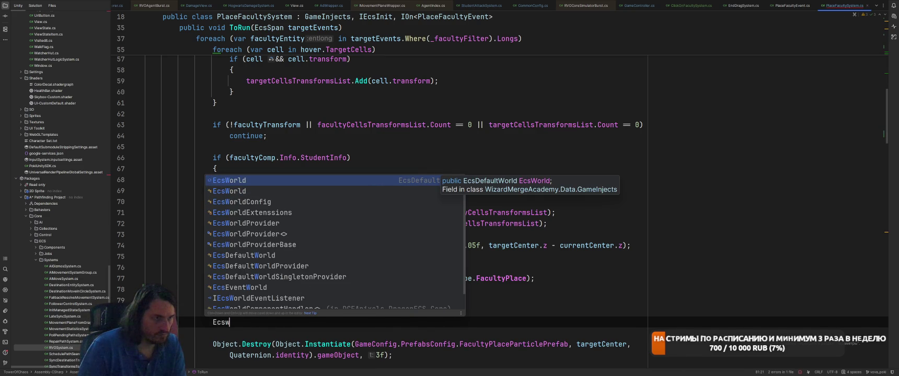
{"action": "key", "text": "Return"}
{"action": "type", "text": "."}
{"action": "key", "text": "Tab"}
Make that entity get a ReleaseToPool component held in a ref releaseToPool variable.
{"action": "key", "text": "Left"}
{"action": "key", "text": "ctrl+shift+Left"}
{"action": "type", "text": "Relea"}
{"action": "key", "text": "Return"}
{"action": "type", "text": ".va"}
{"action": "key", "text": "Return"}
{"action": "key", "text": "Home"}
{"action": "type", "text": "ref"}
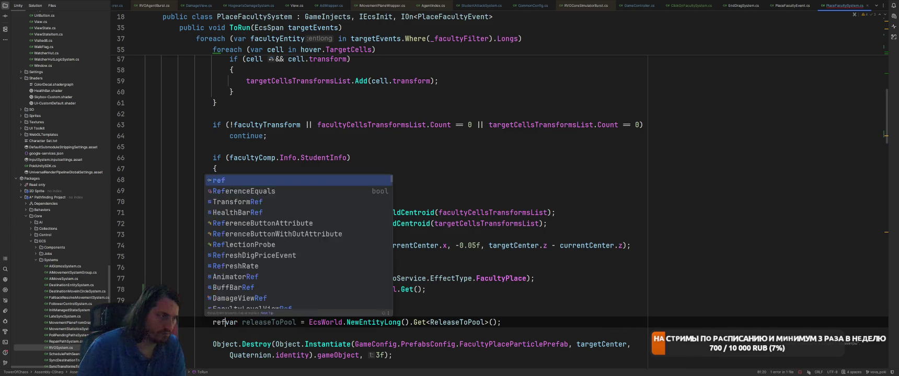
{"action": "key", "text": "ctrl+Right"}
{"action": "key", "text": "ctrl+Right"}
{"action": "key", "text": "ctrl+Right"}
{"action": "type", "text": "ref"}
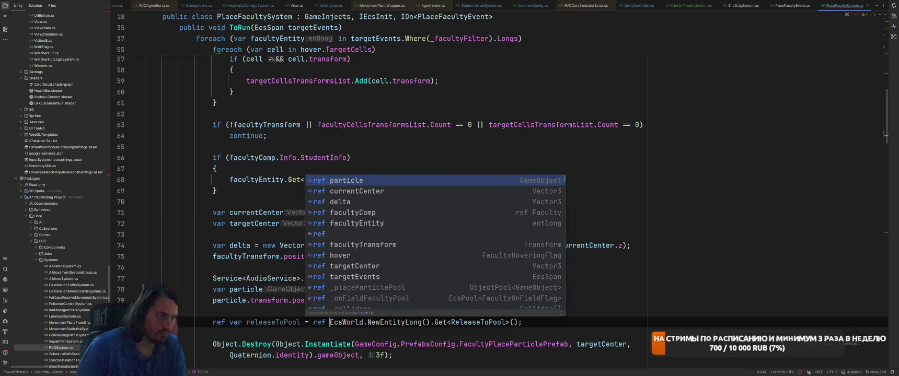
{"action": "key", "text": "Escape"}
{"action": "key", "text": "End"}
Add releaseToPool assignments for the particle, Pool = _placeParticlePool, and a delay.
{"action": "key", "text": "Return"}
{"action": "type", "text": "rele"}
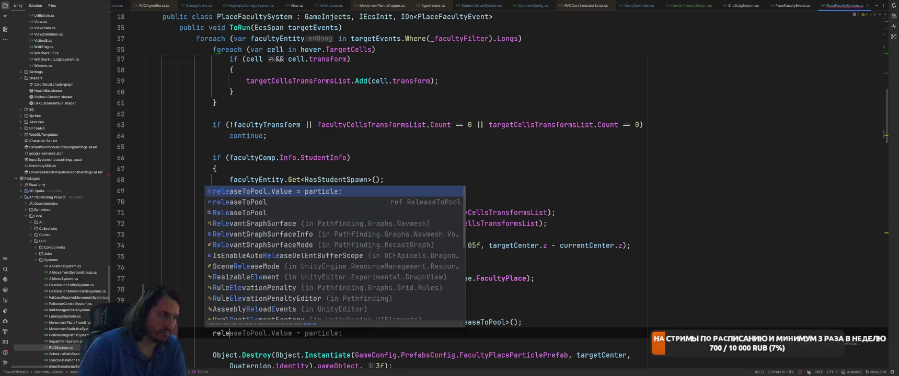
{"action": "key", "text": "Return"}
{"action": "key", "text": "Return"}
{"action": "type", "text": "rel"}
{"action": "key", "text": "Return"}
{"action": "type", "text": "."}
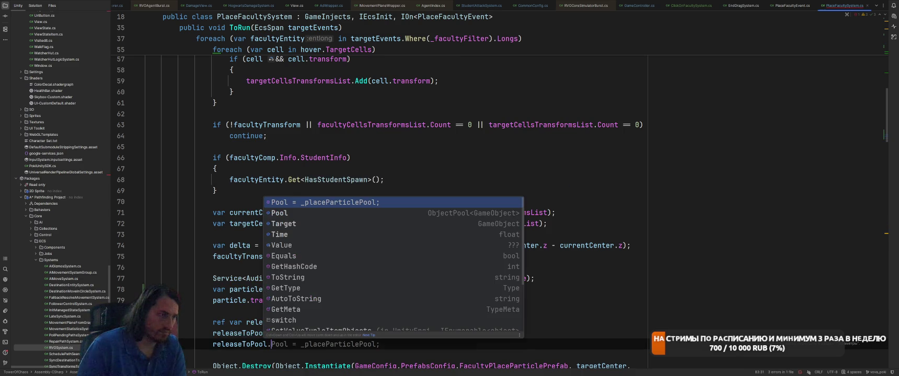
{"action": "key", "text": "Return"}
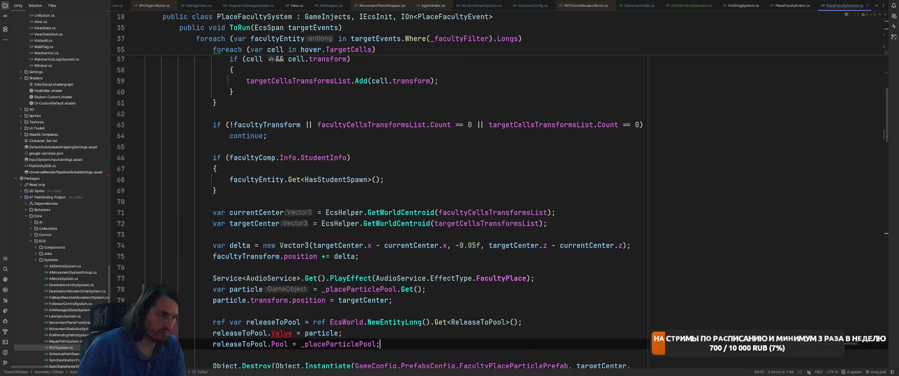
{"action": "key", "text": "Return"}
{"action": "type", "text": "releaseToPool."}
{"action": "key", "text": "Return"}
{"action": "type", "text": "."}
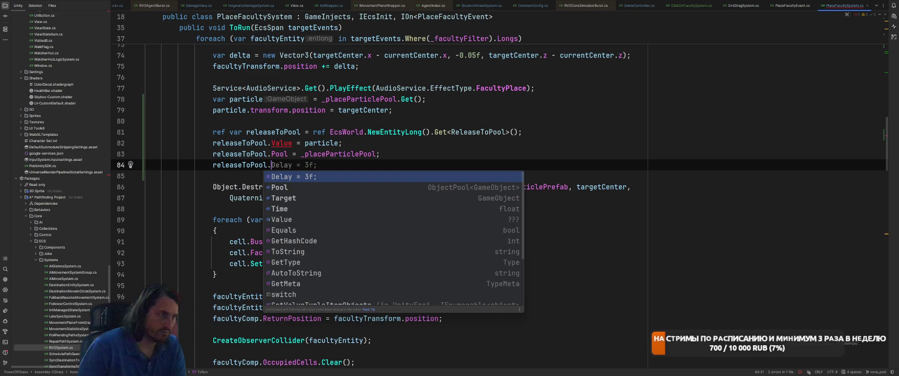
{"action": "key", "text": "Return"}
Rename the assigned fields from Delay to Time and from Value to Target.
{"action": "double_click", "coordinate": [283, 165]}
{"action": "type", "text": "T"}
{"action": "key", "text": "Return"}
{"action": "left_click", "coordinate": [290, 144]}
{"action": "double_click", "coordinate": [281, 143]}
{"action": "type", "text": "T"}
{"action": "key", "text": "Return"}
Delete the old instantiate-and-destroy statement, set Time to 2, and switch to Unity.
{"action": "key", "text": "Down"}
{"action": "key", "text": "Down"}
{"action": "key", "text": "Down"}
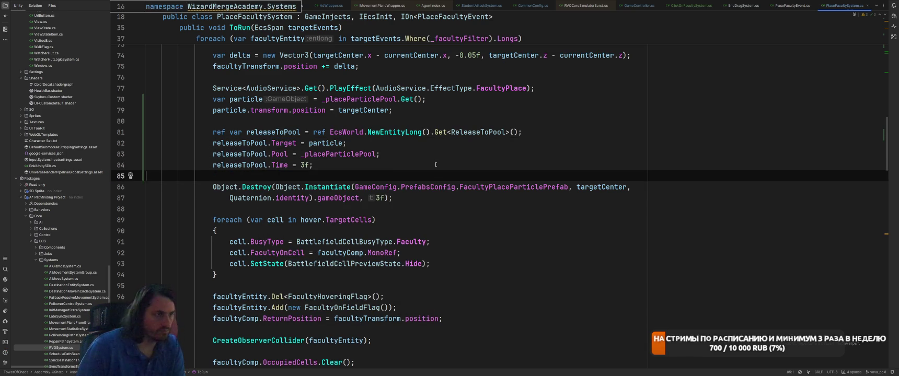
{"action": "key", "text": "Down"}
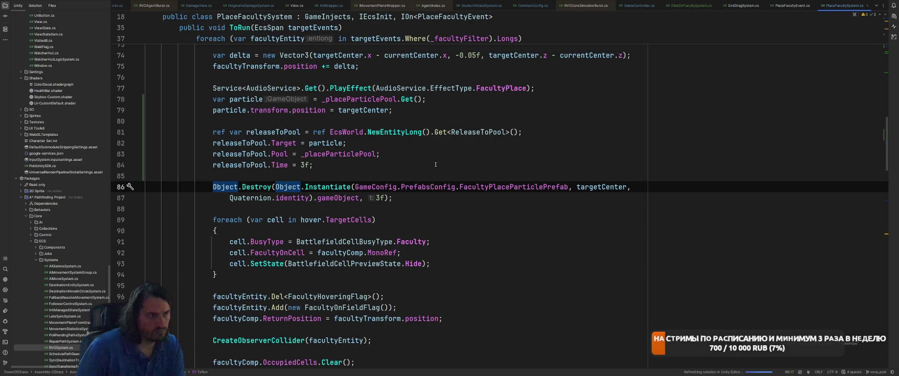
{"action": "key", "text": "ctrl+w"}
{"action": "key", "text": "ctrl+w"}
{"action": "key", "text": "Delete"}
{"action": "key", "text": "BackSpace"}
{"action": "key", "text": "BackSpace"}
{"action": "type", "text": "2"}
{"action": "key", "text": "End"}
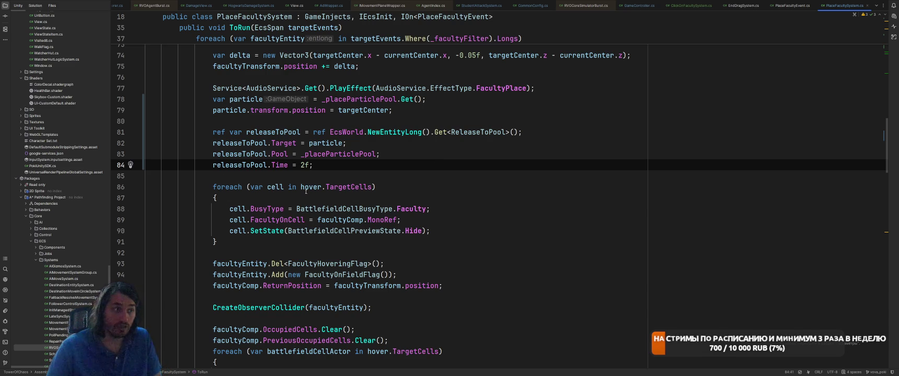
{"action": "left_click", "coordinate": [258, 187]}
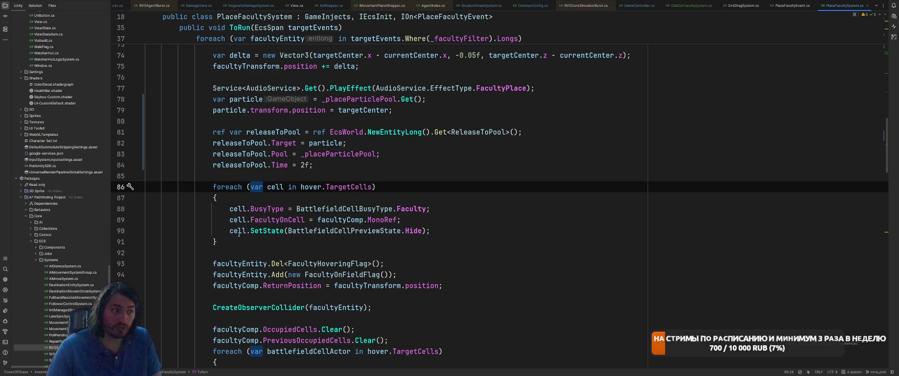
{"action": "scroll", "coordinate": [410, 263], "scroll_direction": "down", "scroll_amount": 2}
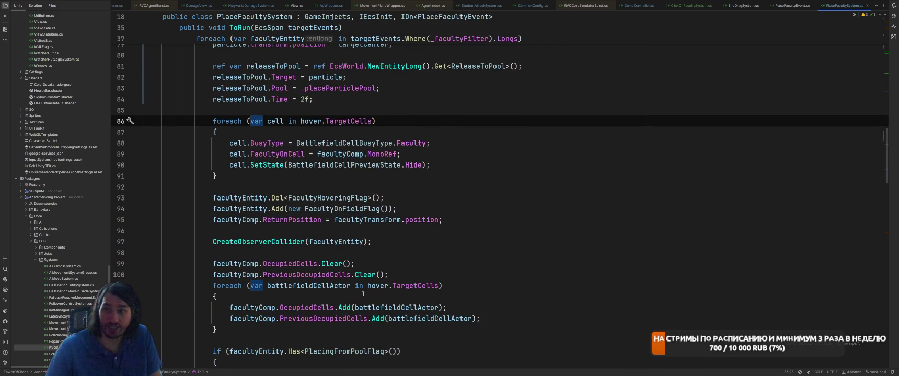
{"action": "scroll", "coordinate": [421, 289], "scroll_direction": "up", "scroll_amount": 3}
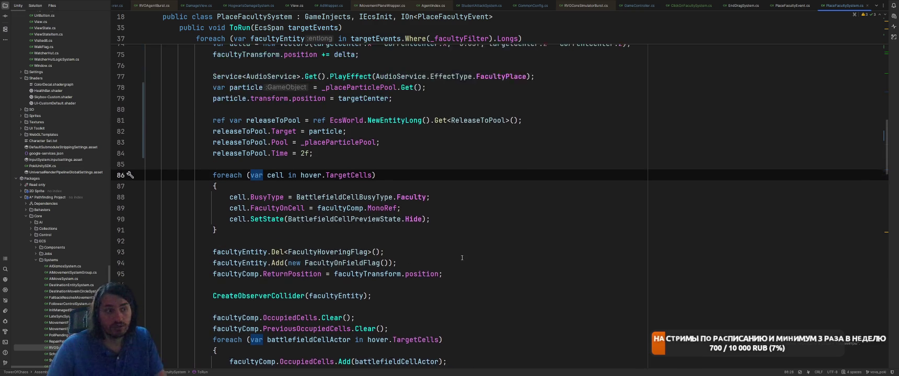
{"action": "key", "text": "alt+Tab"}
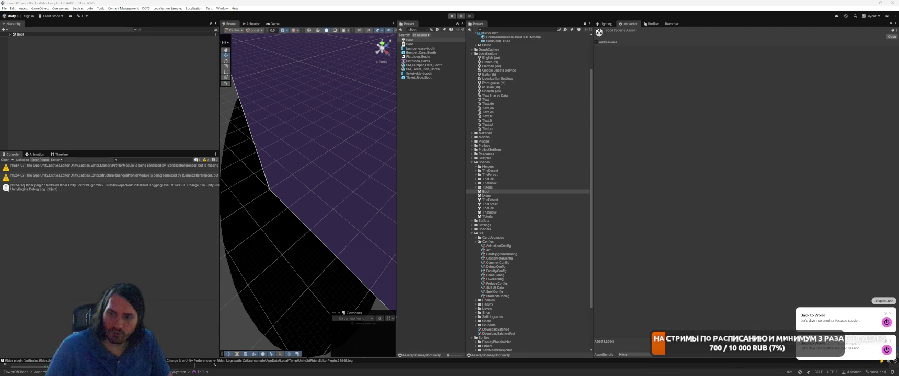
Start a Pomodoro focus session from the Toggl Track extension, then hide the browser.
{"action": "left_click", "coordinate": [421, 369]}
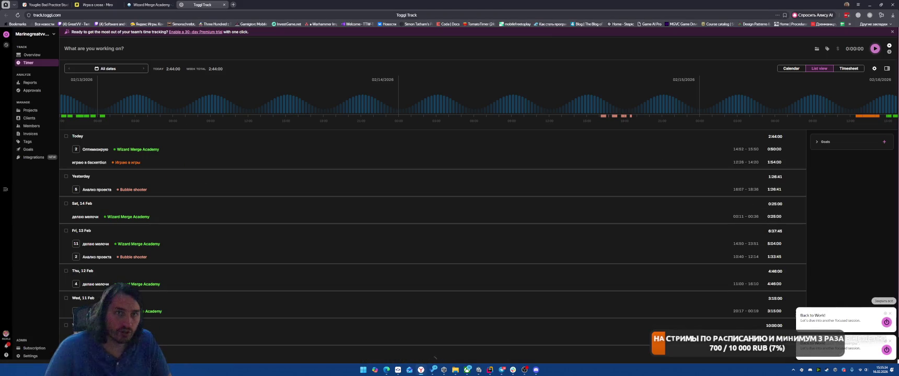
{"action": "left_click", "coordinate": [870, 15]}
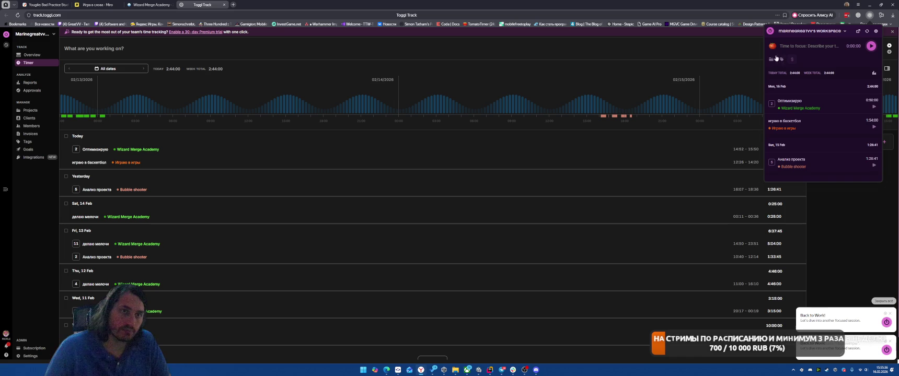
{"action": "left_click", "coordinate": [772, 46]}
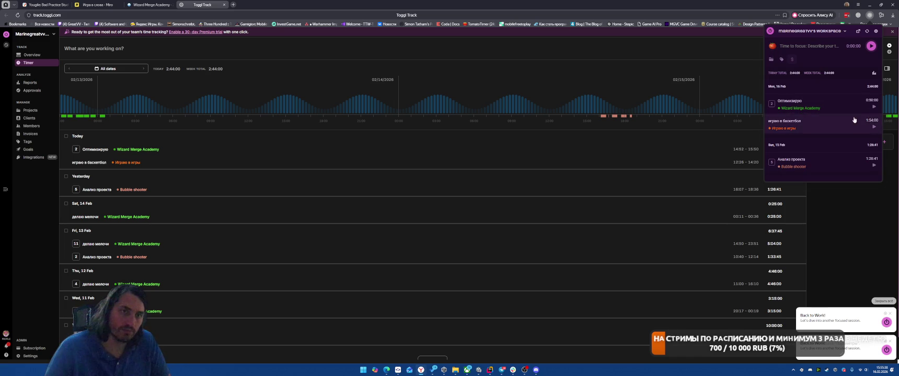
{"action": "left_click", "coordinate": [871, 5]}
{"action": "left_click", "coordinate": [860, 11]}
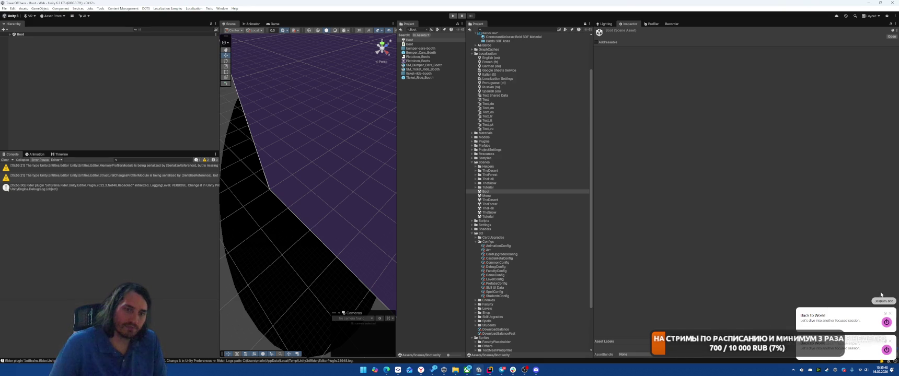
Clear the console, play the forest level, and drag the second card onto the placement grid.
{"action": "left_click", "coordinate": [4, 160]}
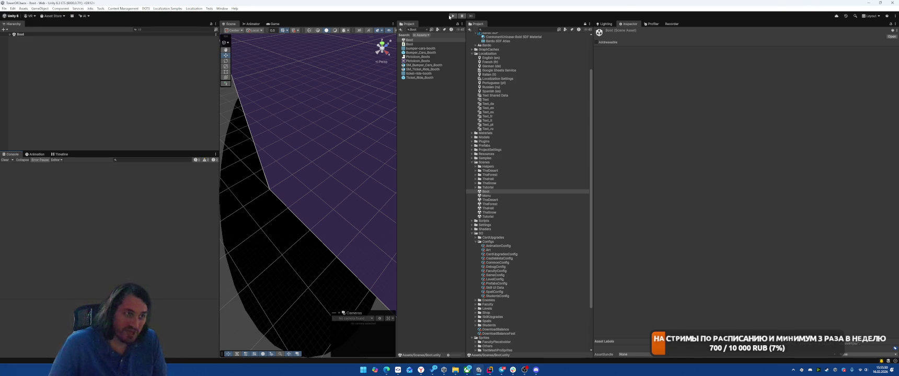
{"action": "left_click", "coordinate": [451, 16]}
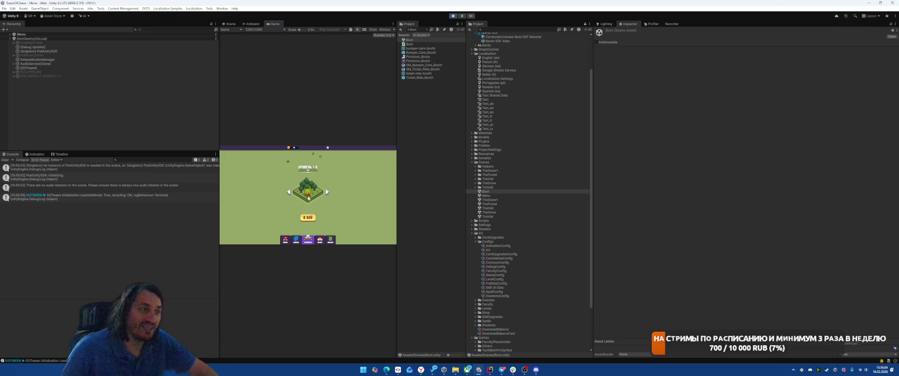
{"action": "left_click", "coordinate": [307, 218]}
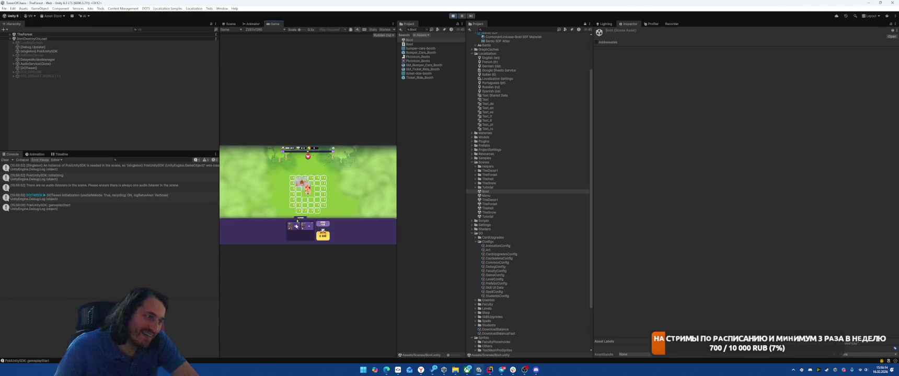
{"action": "left_click_drag", "start_coordinate": [307, 228], "coordinate": [317, 183]}
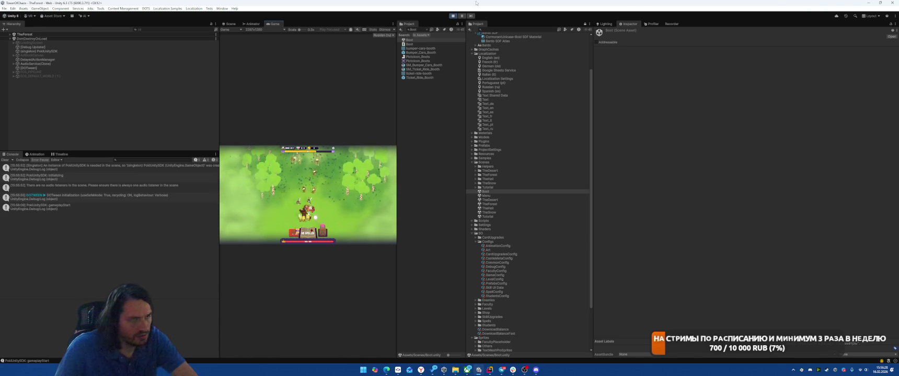
{"action": "key", "text": "alt+Tab"}
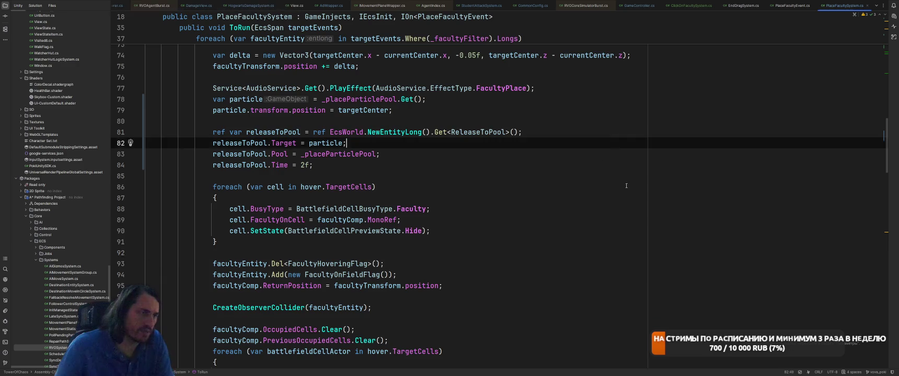
Open the GameWindow class through Search Everywhere.
{"action": "scroll", "coordinate": [643, 173], "scroll_direction": "up", "scroll_amount": 3}
{"action": "key", "text": "shift"}
{"action": "key", "text": "shift"}
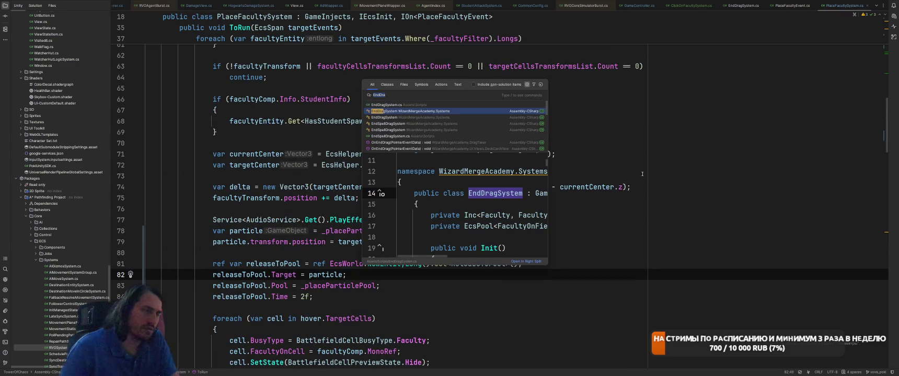
{"action": "type", "text": "Gamewin"}
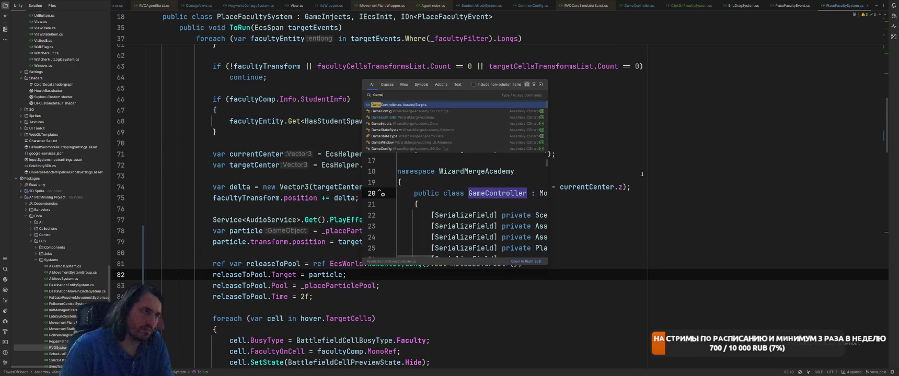
{"action": "key", "text": "Return"}
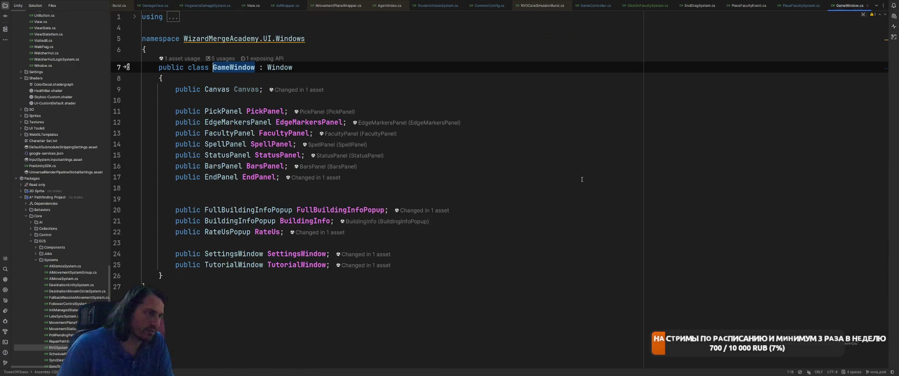
{"action": "left_click", "coordinate": [580, 179]}
{"action": "key", "text": "ctrl+Tab"}
{"action": "key", "text": "ctrl+Tab"}
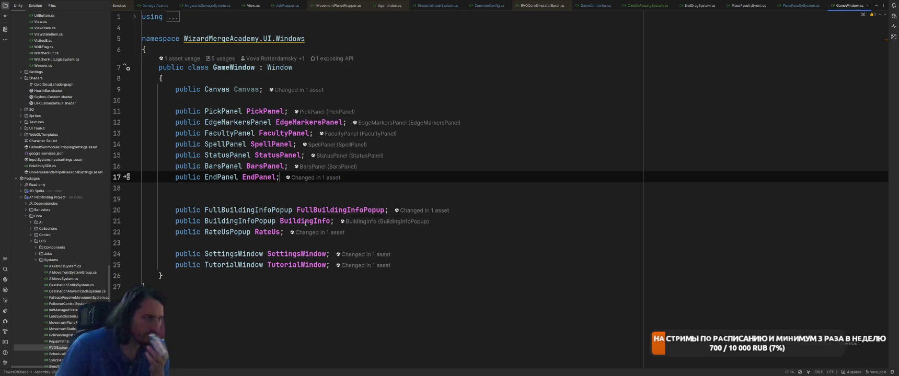
Follow BuildingInfo's usages to ShowBuildingInfoSystem.cs and its CreateFacultyDragEvent handler.
{"action": "right_click", "coordinate": [305, 221]}
{"action": "key", "text": "Escape"}
{"action": "key", "text": "alt+F7"}
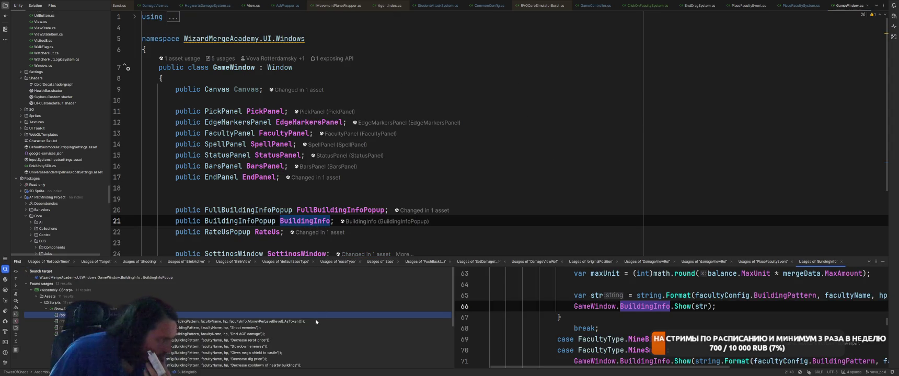
{"action": "key", "text": "Return"}
{"action": "scroll", "coordinate": [487, 154], "scroll_direction": "up", "scroll_amount": 15}
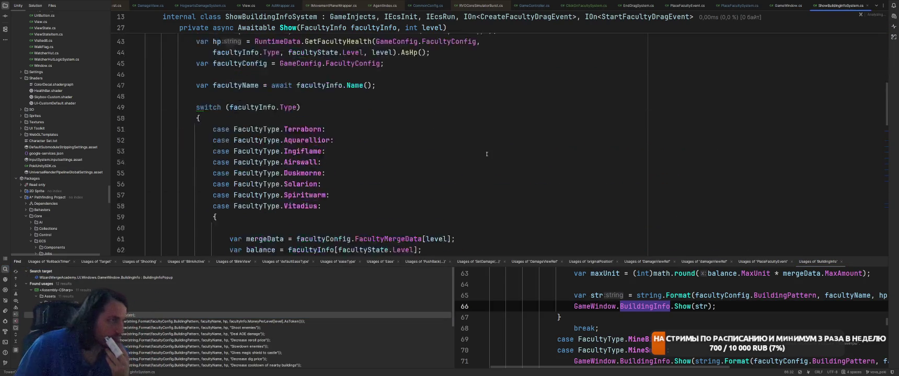
{"action": "key", "text": "ctrl+b"}
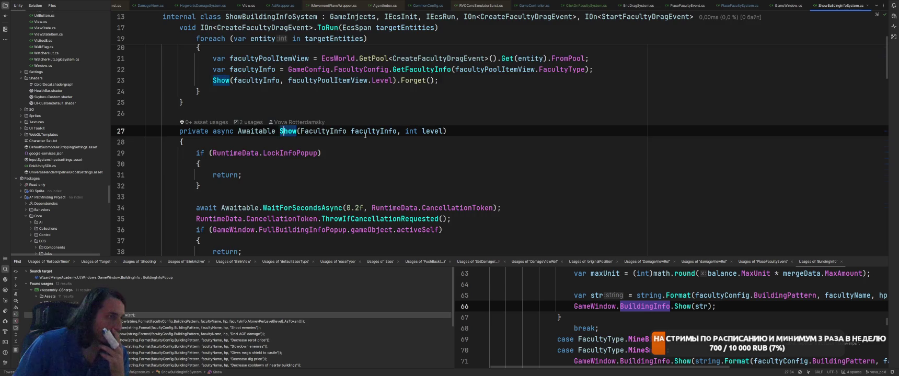
{"action": "scroll", "coordinate": [491, 149], "scroll_direction": "up", "scroll_amount": 4}
{"action": "left_click", "coordinate": [523, 129]}
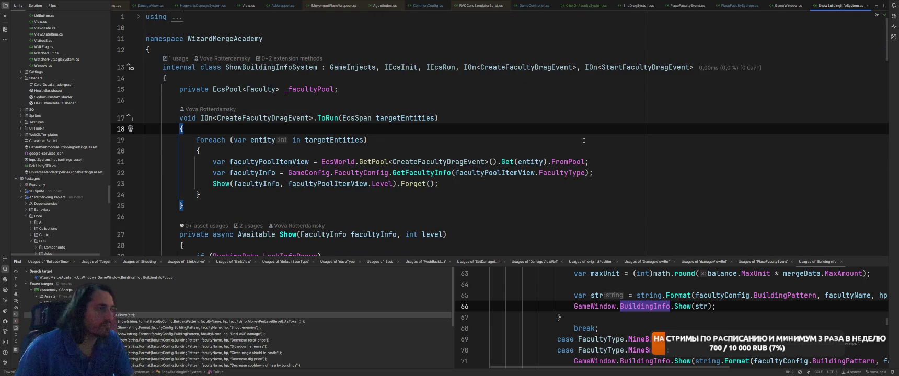
Start an if condition comparing RuntimeData.GameState with GameStateType.Build before the foreach loop.
{"action": "key", "text": "Return"}
{"action": "key", "text": "Return"}
{"action": "key", "text": "Up"}
{"action": "type", "text": "if (Gam"}
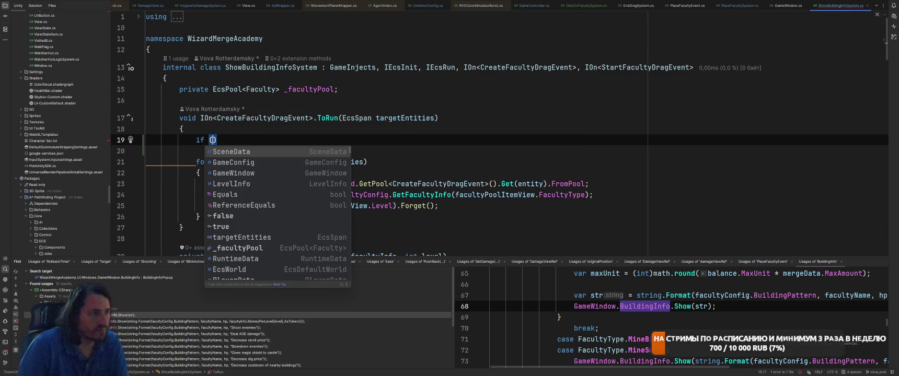
{"action": "key", "text": "BackSpace"}
{"action": "key", "text": "BackSpace"}
{"action": "key", "text": "BackSpace"}
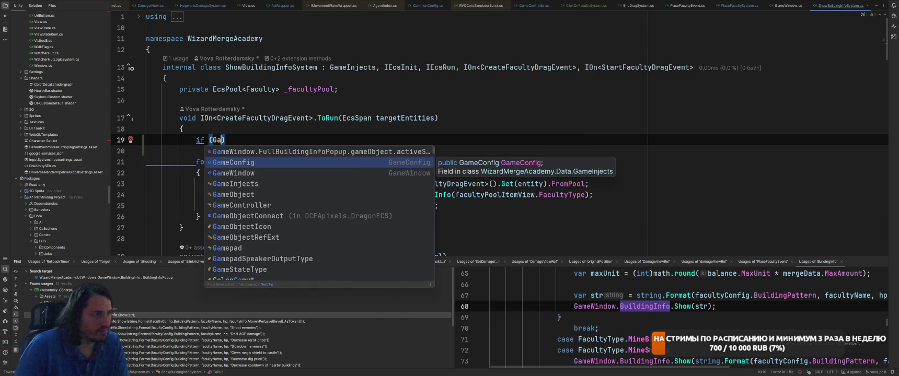
{"action": "type", "text": "Runt"}
{"action": "key", "text": "Return"}
{"action": "type", "text": ".GameState ="}
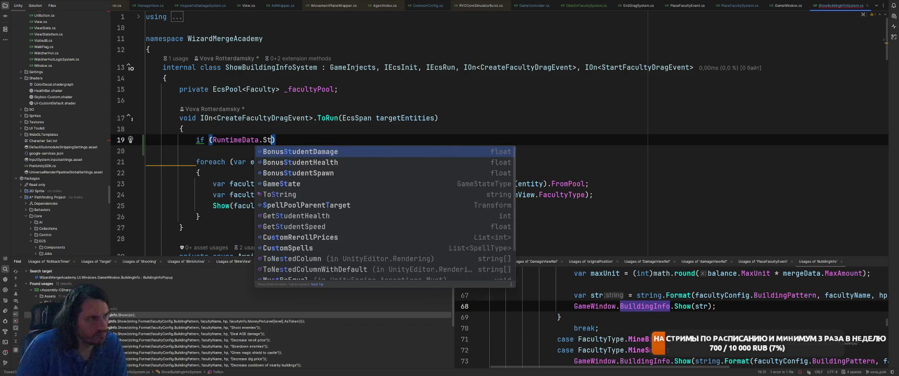
{"action": "type", "text": "="}
{"action": "key", "text": "Down"}
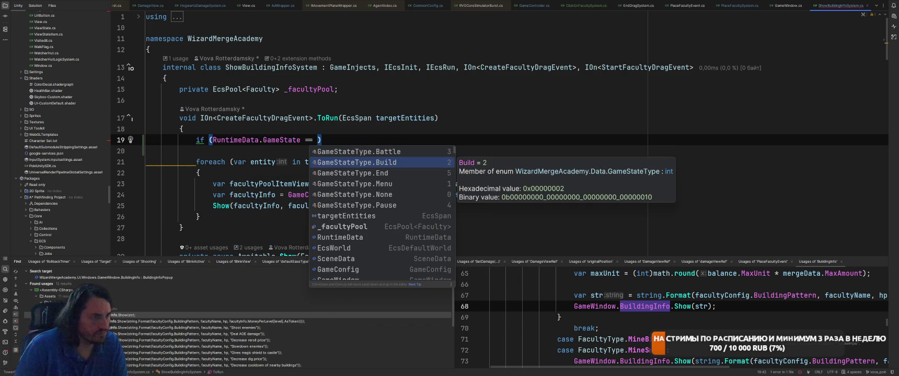
{"action": "key", "text": "Return"}
Make it a != check with an early { return; } block, then switch to Unity.
{"action": "key", "text": "End"}
{"action": "key", "text": "Return"}
{"action": "key", "text": "Return"}
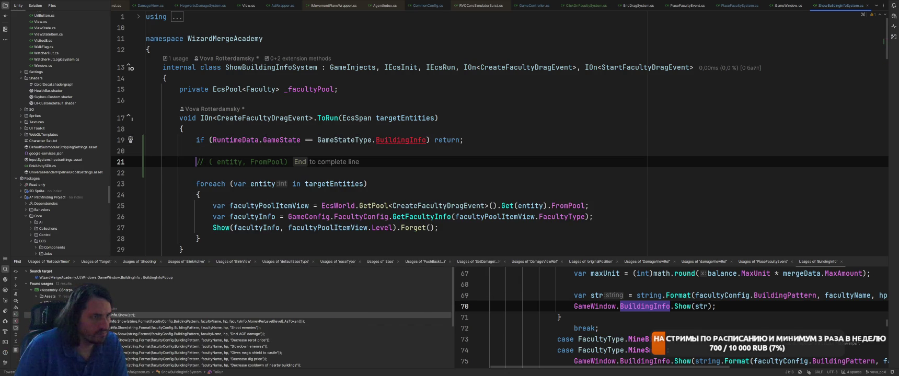
{"action": "key", "text": "ctrl+z"}
{"action": "key", "text": "ctrl+z"}
{"action": "key", "text": "ctrl+z"}
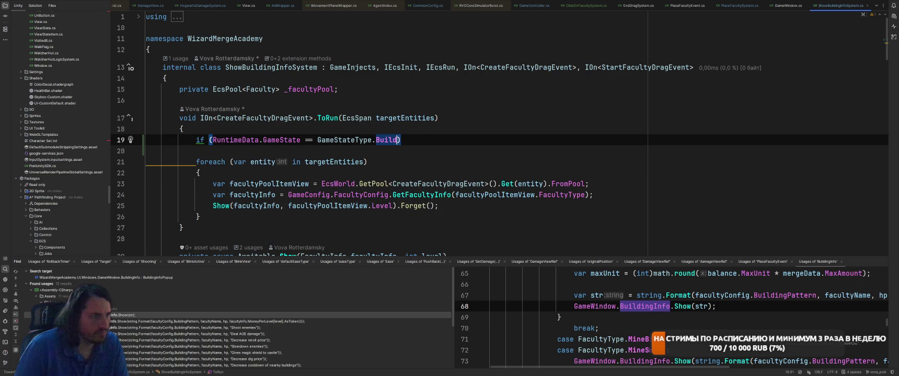
{"action": "key", "text": "ctrl+Right"}
{"action": "key", "text": "ctrl+Right"}
{"action": "key", "text": "ctrl+Right"}
{"action": "key", "text": "Delete"}
{"action": "type", "text": "!"}
{"action": "key", "text": "Return"}
{"action": "type", "text": "{"}
{"action": "key", "text": "Return"}
{"action": "type", "text": "ret"}
{"action": "key", "text": "Return"}
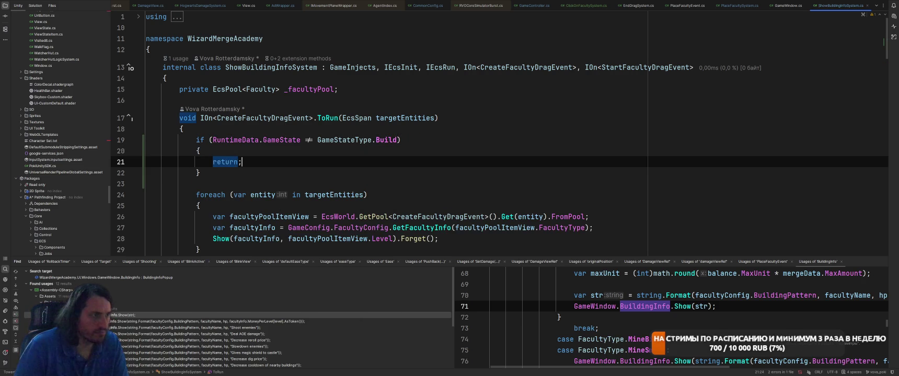
{"action": "key", "text": "alt+Tab"}
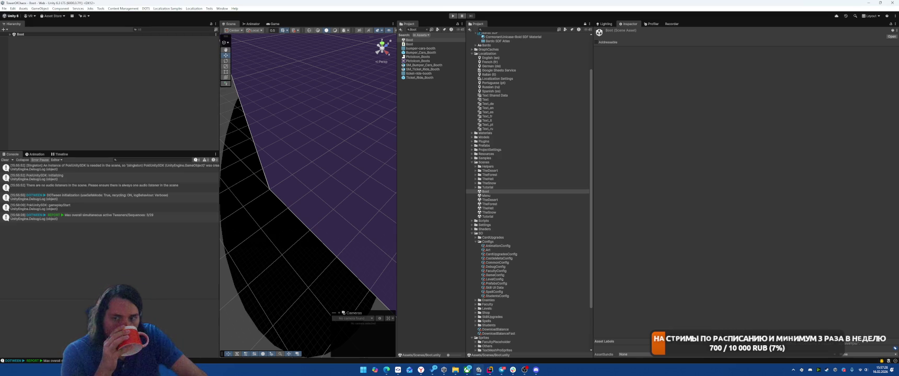
Enter Play mode, start a battle with В БОЙ, and drop a card onto the field.
{"action": "left_click", "coordinate": [484, 141]}
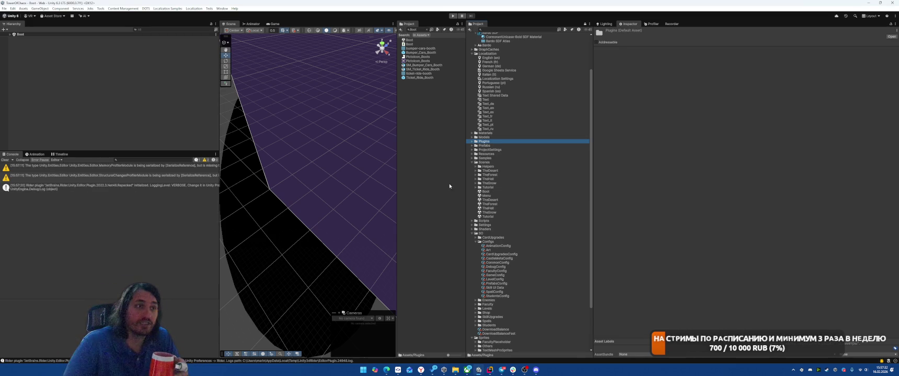
{"action": "left_click", "coordinate": [454, 16]}
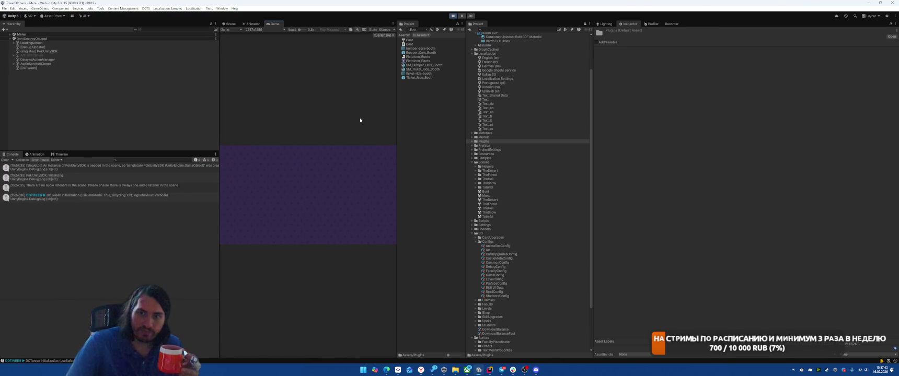
{"action": "left_click", "coordinate": [317, 216]}
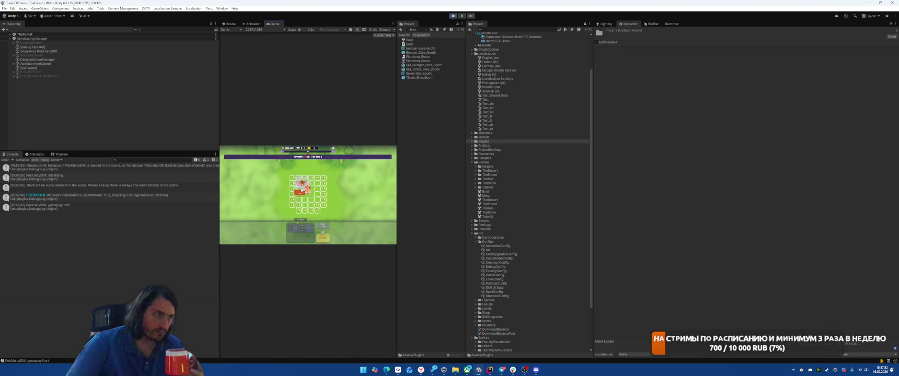
{"action": "mouse_move", "coordinate": [293, 225]}
{"action": "left_mouse_down"}
{"action": "mouse_move", "coordinate": [315, 188]}
{"action": "mouse_move", "coordinate": [319, 204]}
{"action": "left_mouse_up"}
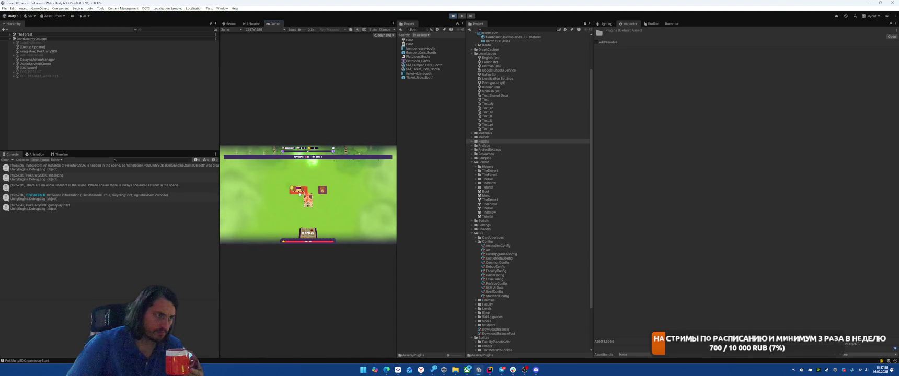